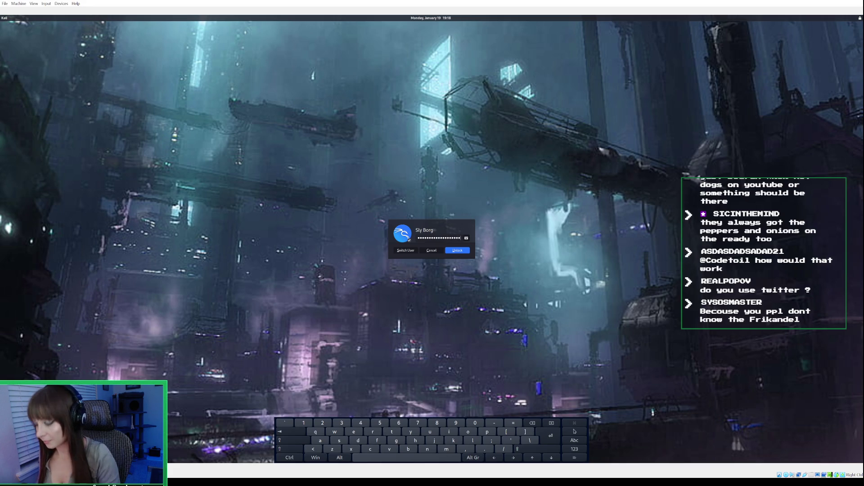
Unlock the Kali Linux session by submitting the account password.
key(Return)
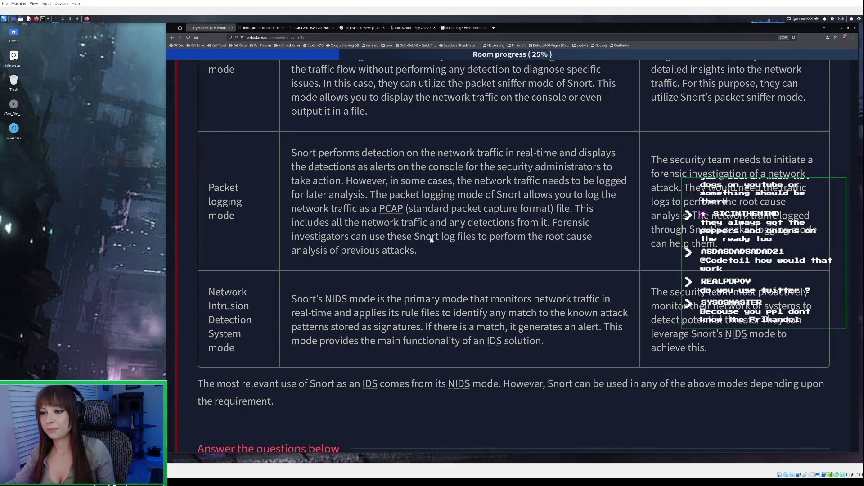
Search Google for 'wkuk hot dogs' in a new Firefox tab.
click(493, 28)
text(k)
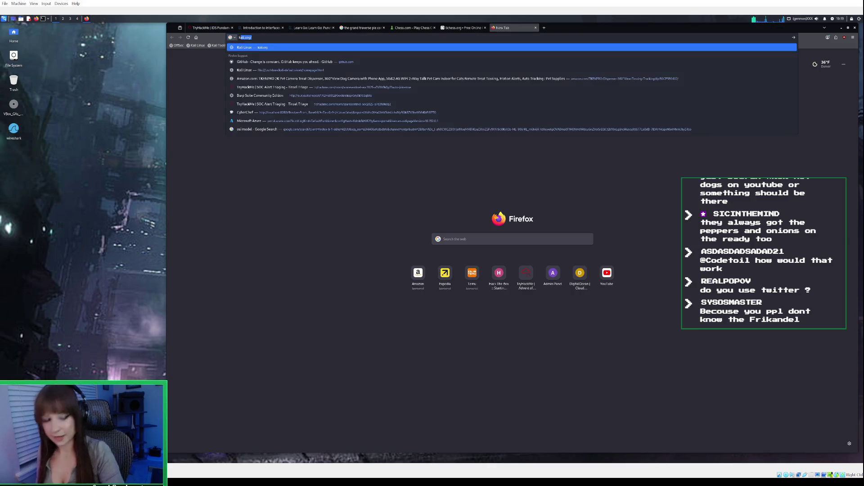
key(BackSpace)
key(BackSpace)
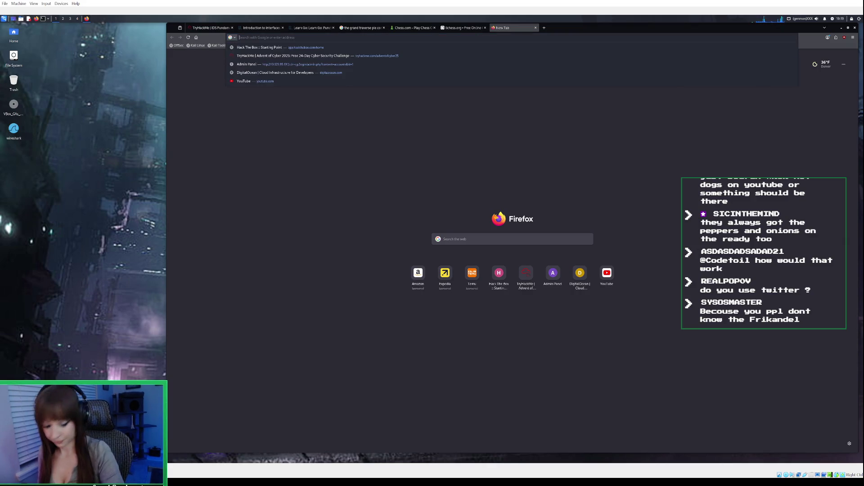
text(wkuk hot)
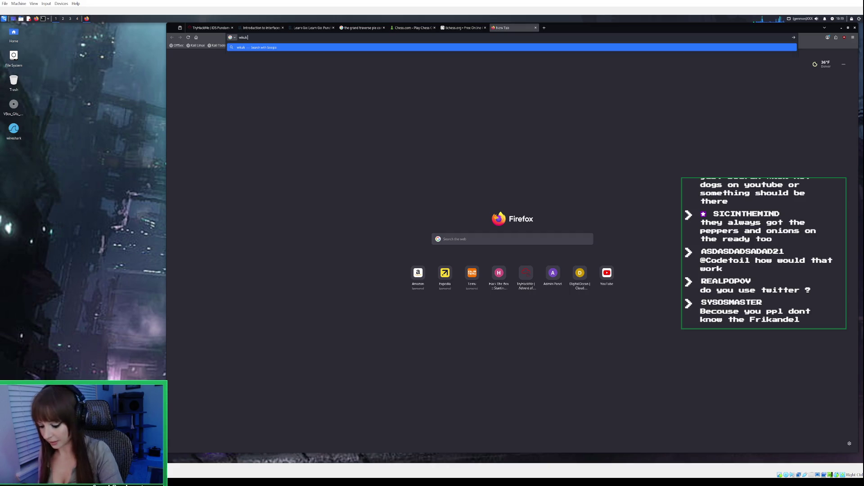
text( dogs)
key(Return)
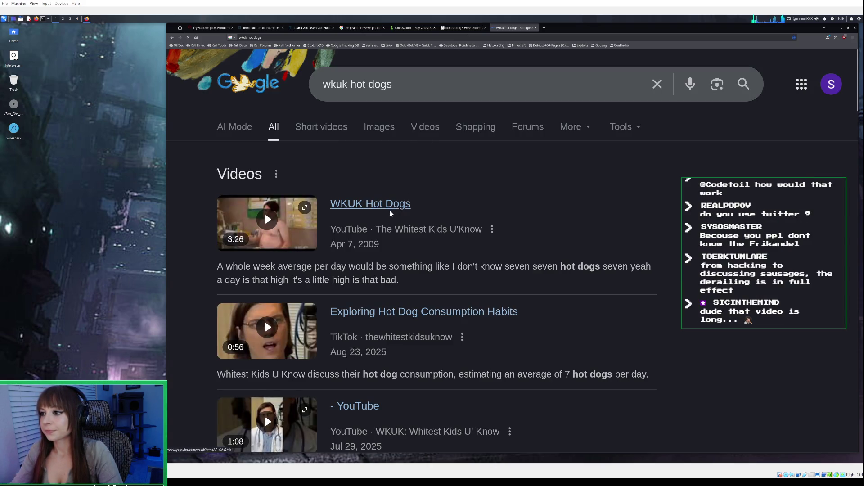
Open the WKUK Hot Dogs search result on YouTube and start it playing.
click(370, 207)
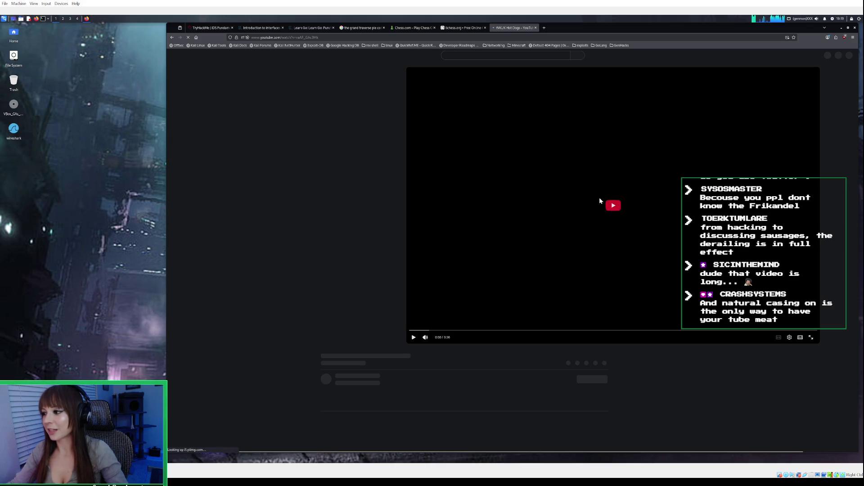
click(617, 207)
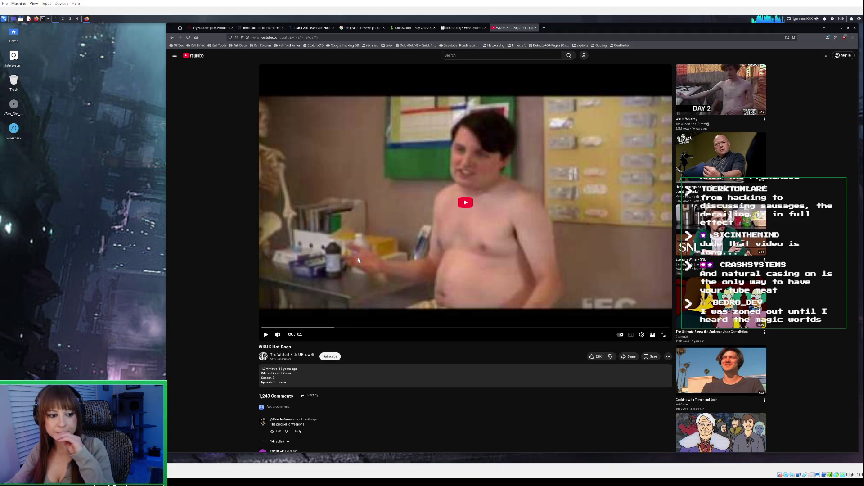
Play the WKUK Hot Dogs video at low volume, then pause it past one minute.
click(466, 204)
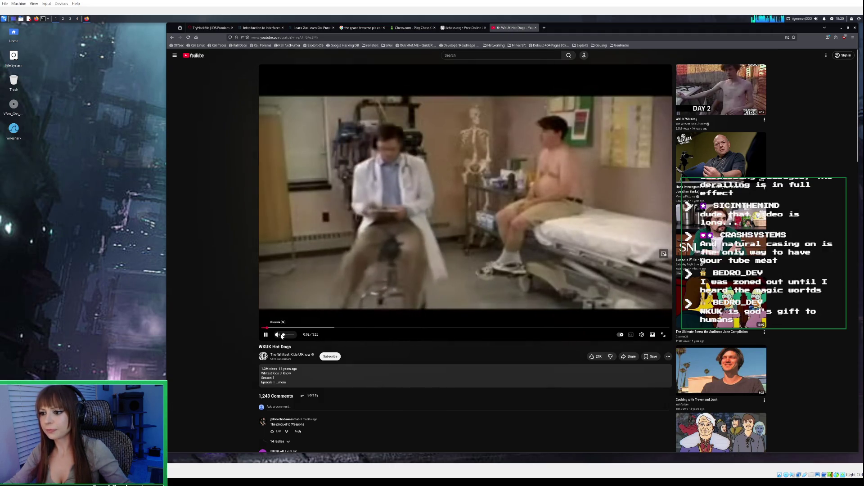
click(285, 336)
click(286, 335)
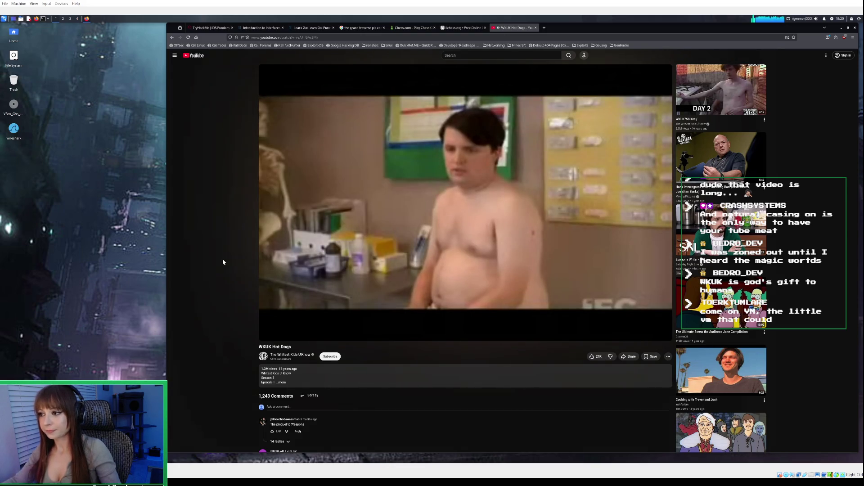
mouse_move(434, 216)
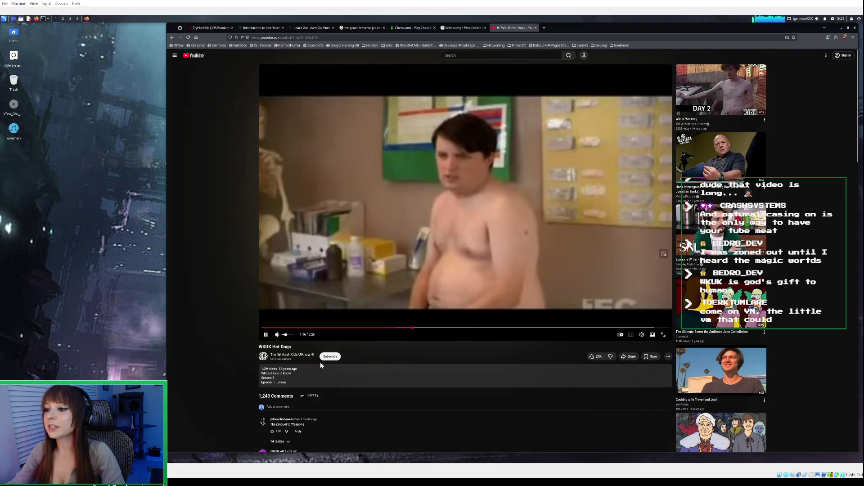
click(343, 233)
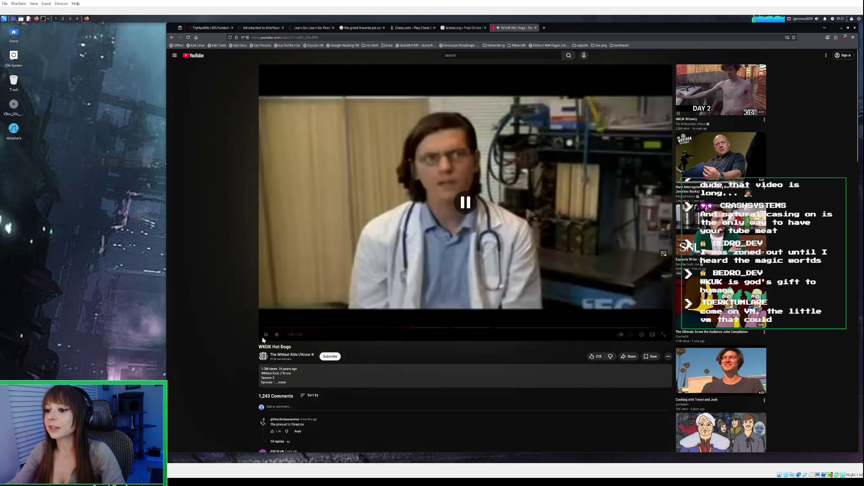
Close the YouTube tab to get back to the TryHackMe Snort room.
click(535, 27)
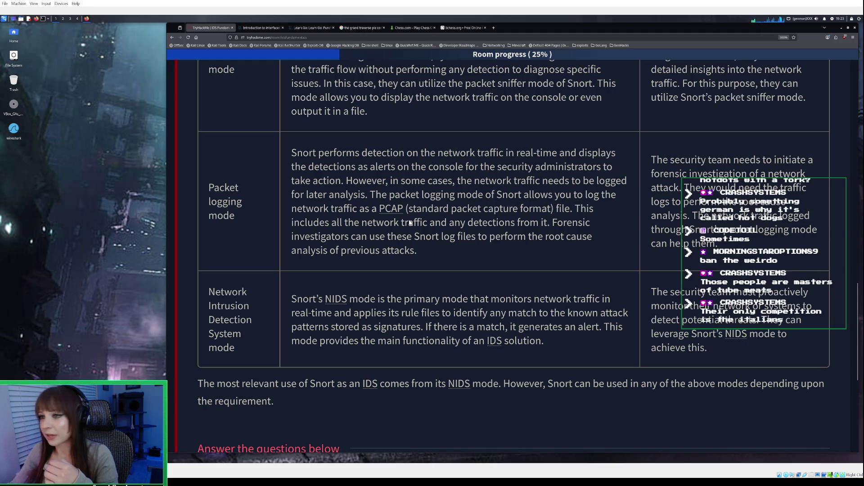
Scroll past the Snort modes table down to the 'Answer the questions below' section.
scroll(385, 306, down, 1)
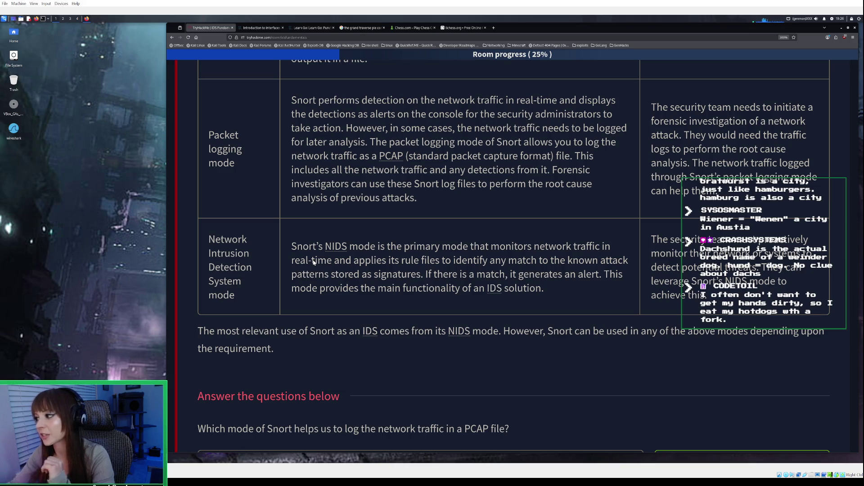
scroll(314, 262, down, 2)
scroll(314, 263, down, 3)
scroll(314, 263, down, 2)
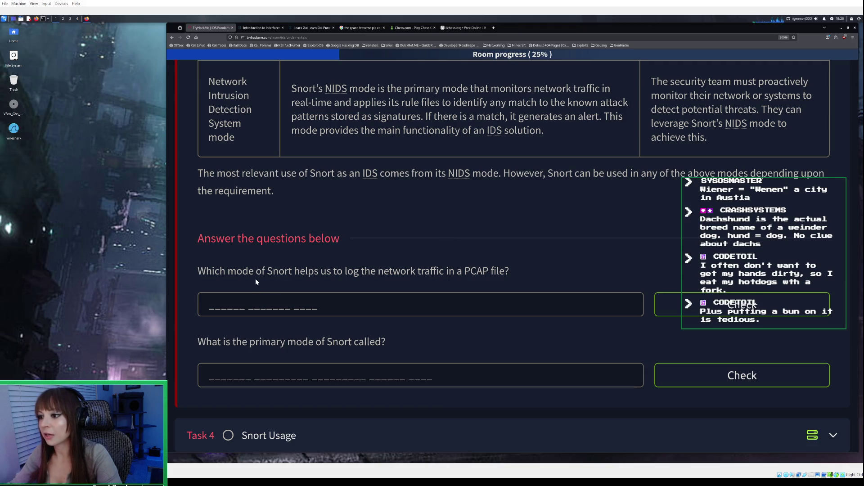
Submit 'packet logging mode' as the answer to the PCAP logging question.
click(234, 303)
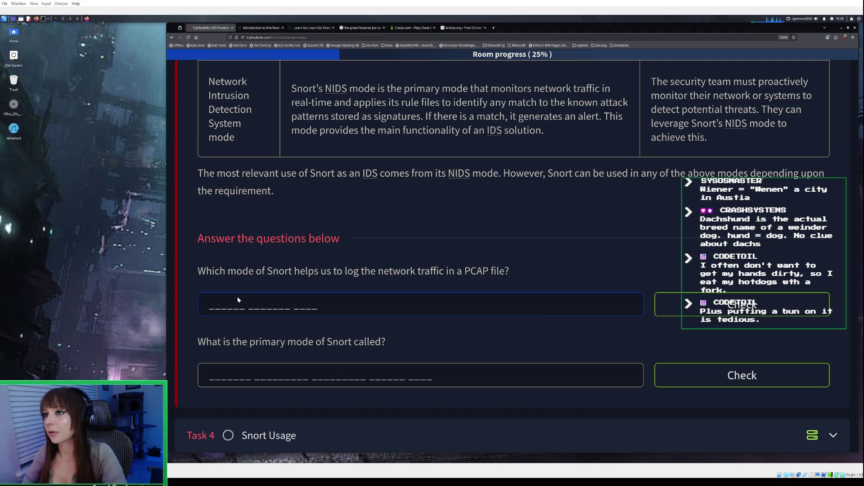
scroll(249, 283, up, 4)
scroll(248, 285, down, 3)
scroll(248, 282, down, 1)
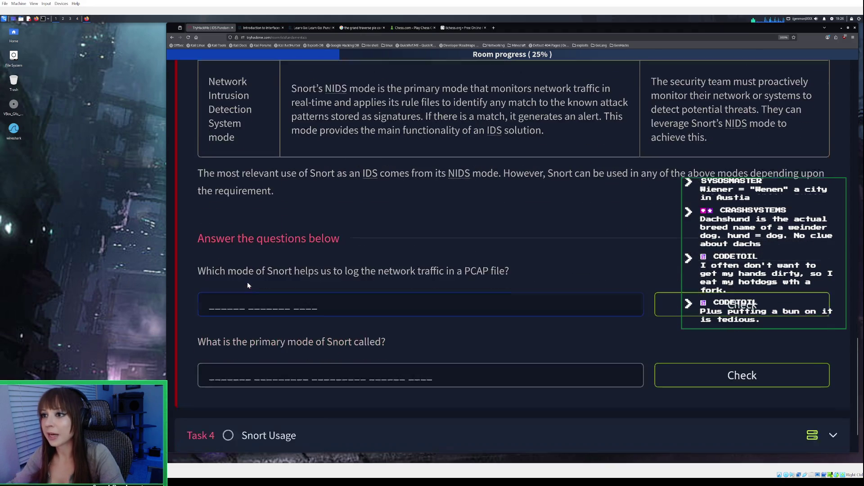
text(packet logging mod)
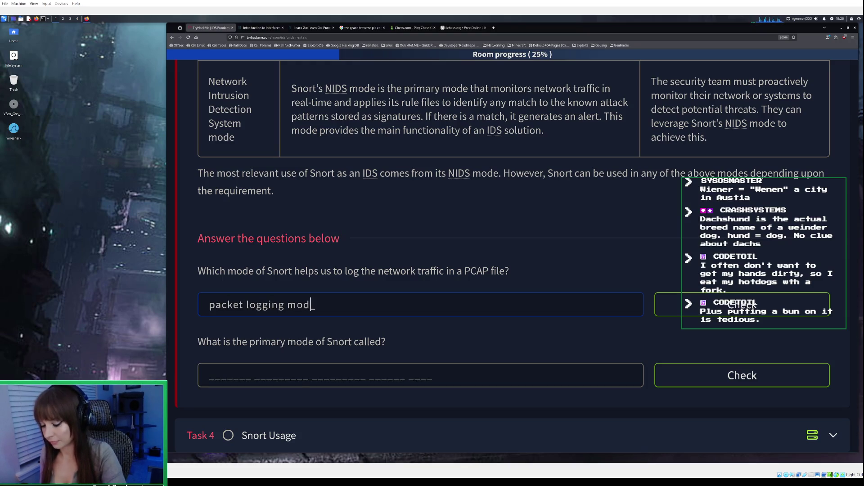
text(e)
key(Return)
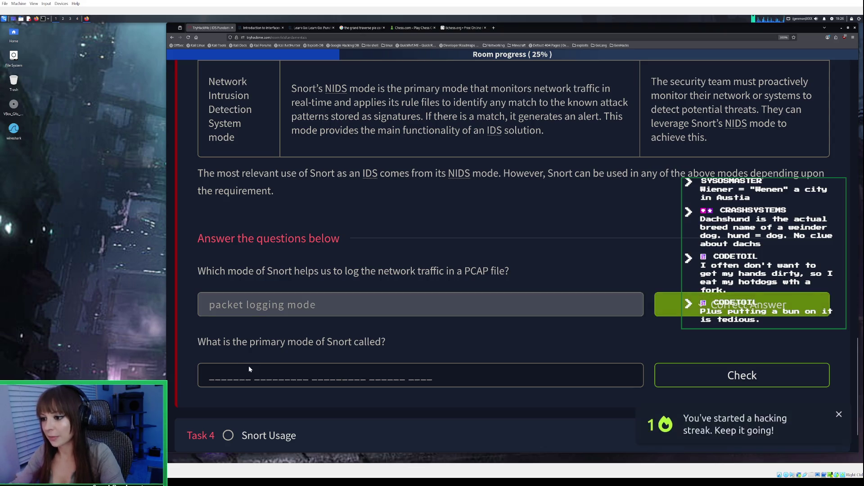
click(239, 375)
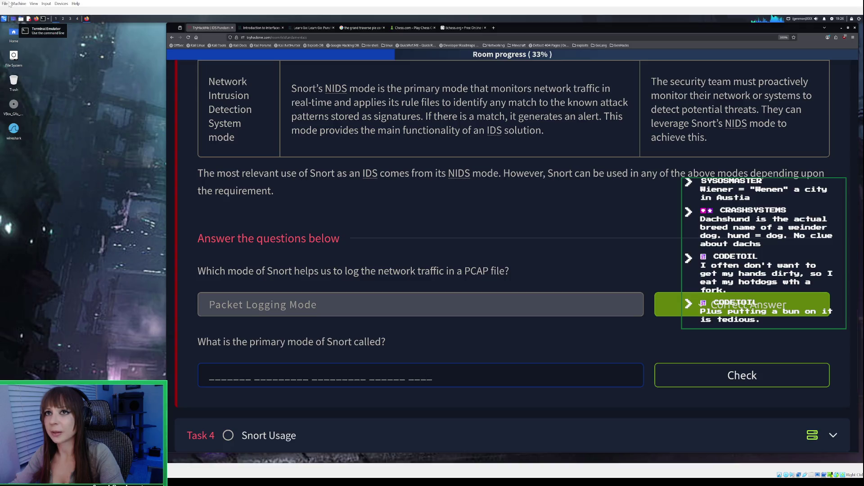
right_click(58, 104)
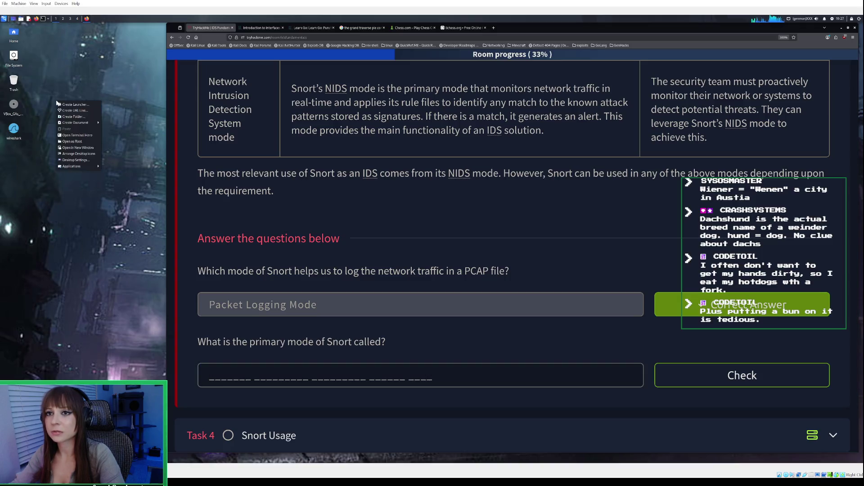
key(Escape)
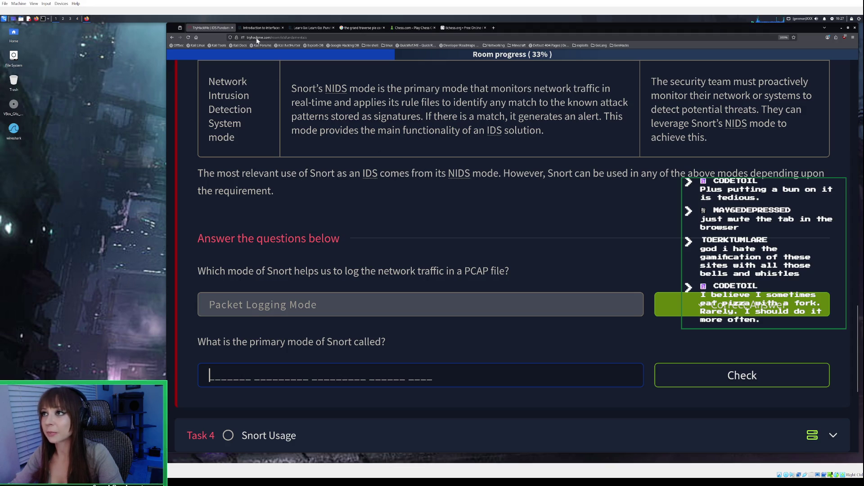
Mute the TryHackMe tab using Mute Tab from its context menu.
right_click(192, 29)
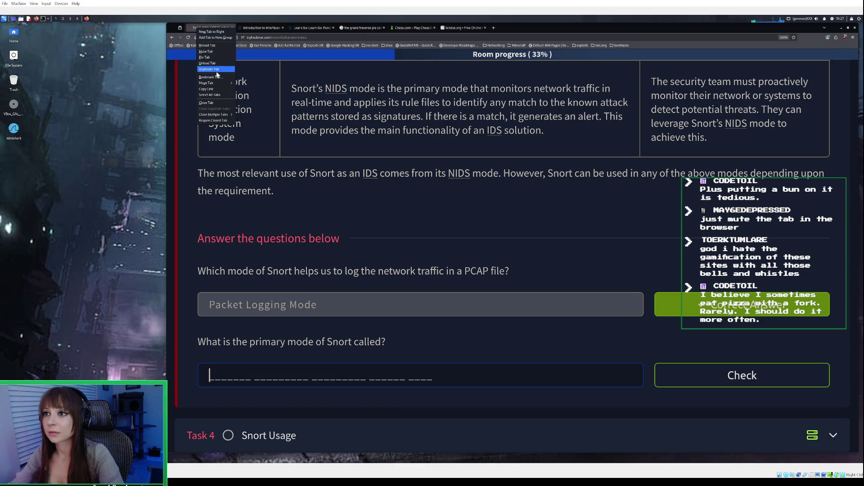
mouse_move(222, 118)
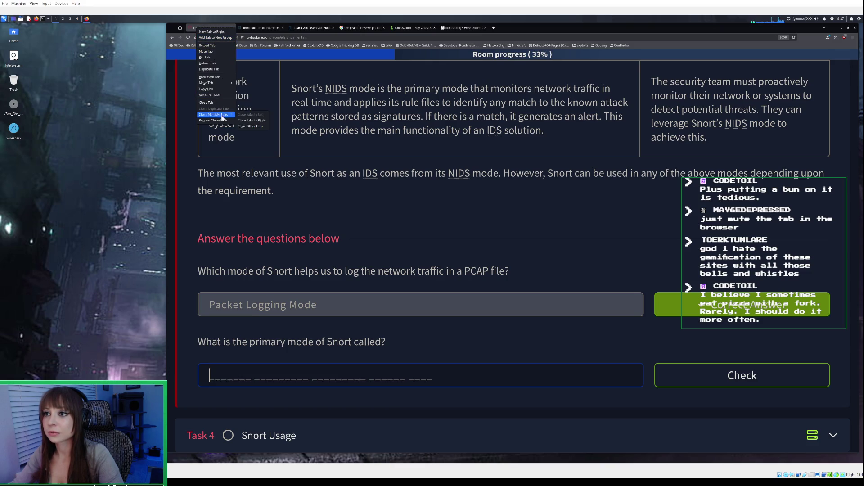
click(219, 52)
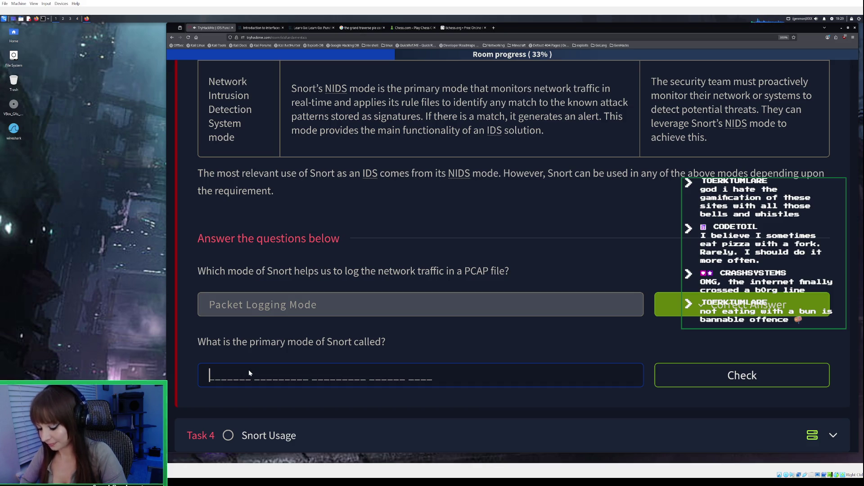
Submit 'Network Intrusion Detection System mode' as Snort's primary mode answer.
text(Networ)
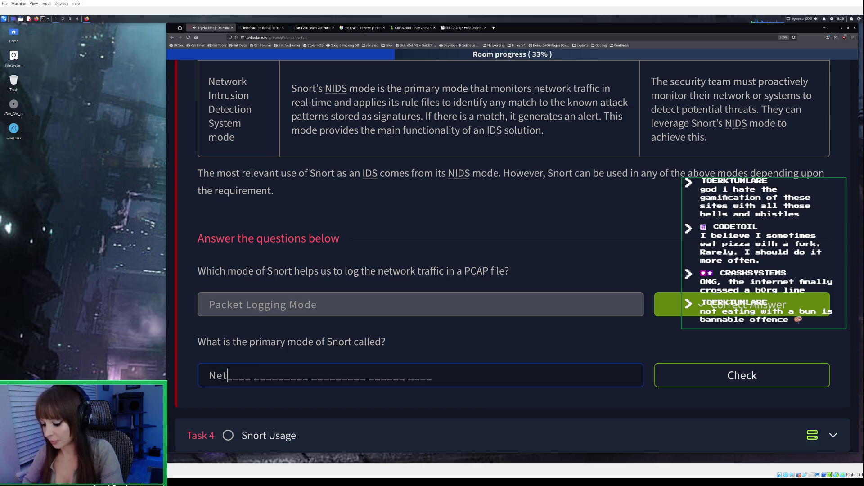
text(k )
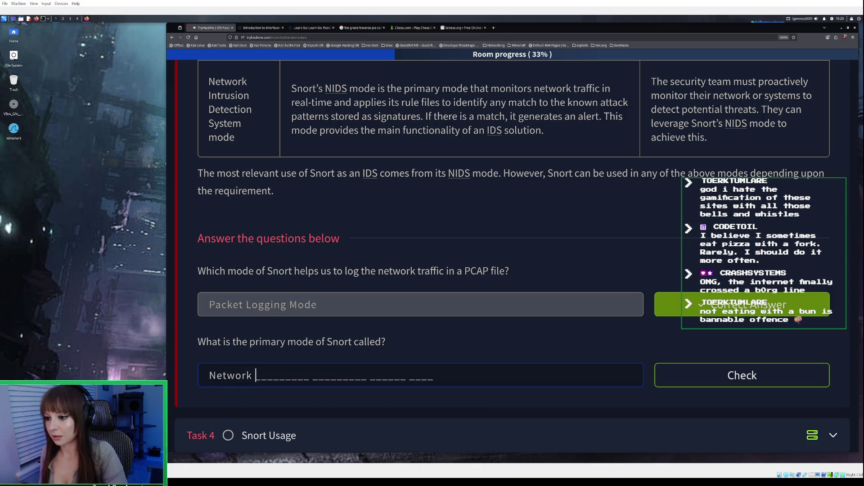
text(Intrus)
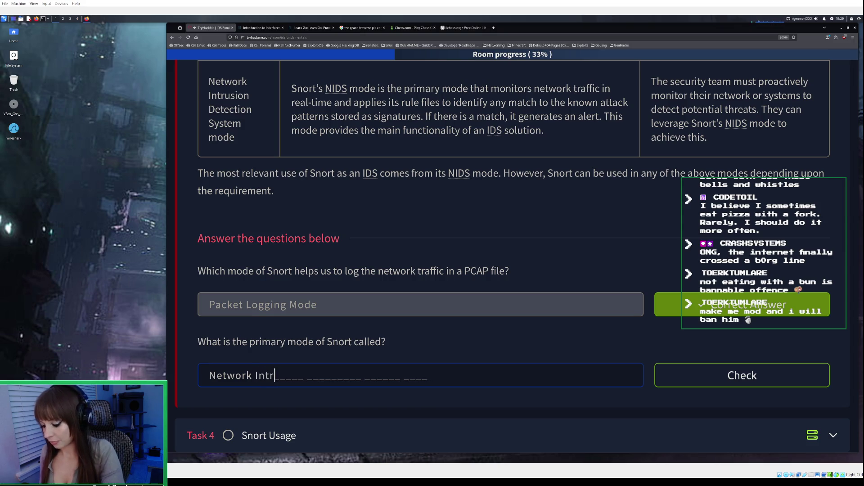
text(ion Detection)
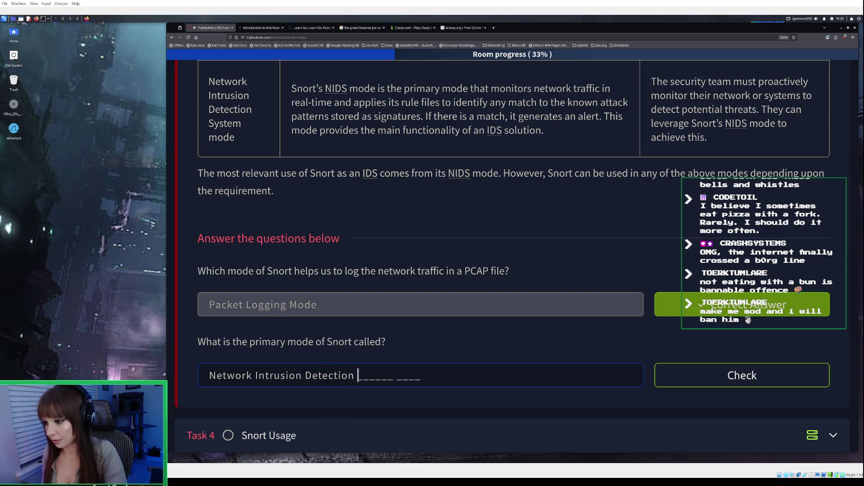
text( System )
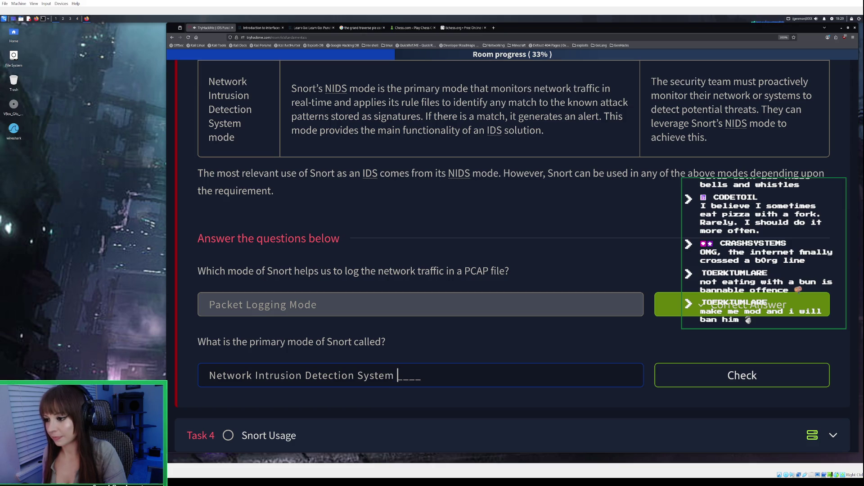
text(mode)
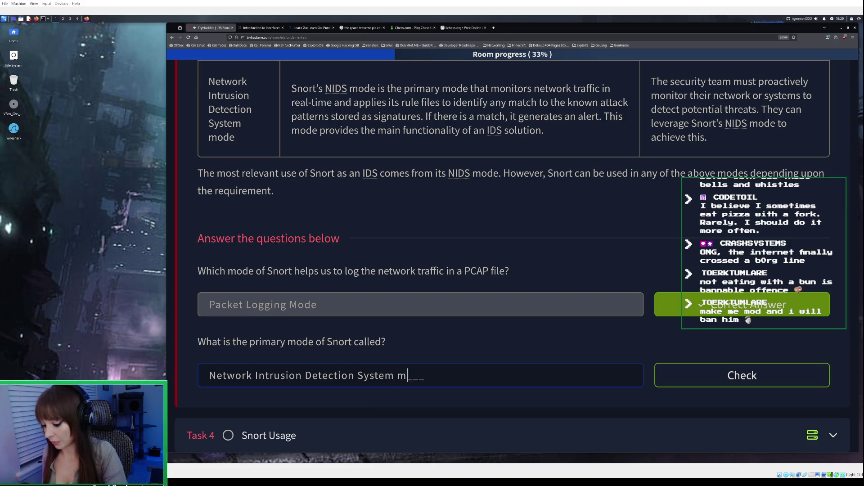
key(Return)
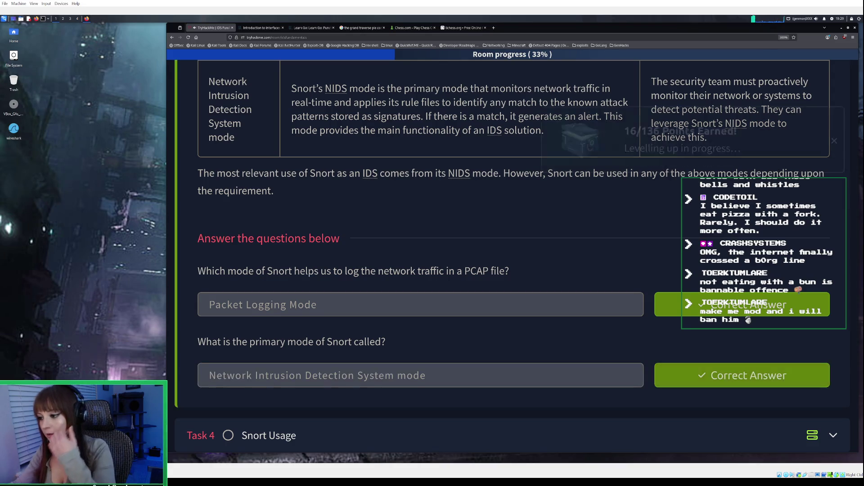
scroll(247, 355, down, 3)
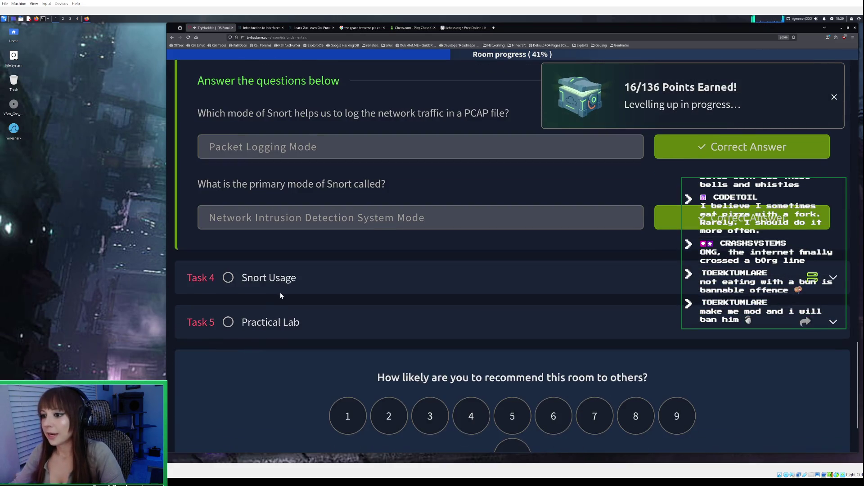
Expand Task 4, Snort Usage, and scroll to its /etc/snort directory listing.
click(285, 280)
scroll(290, 275, down, 2)
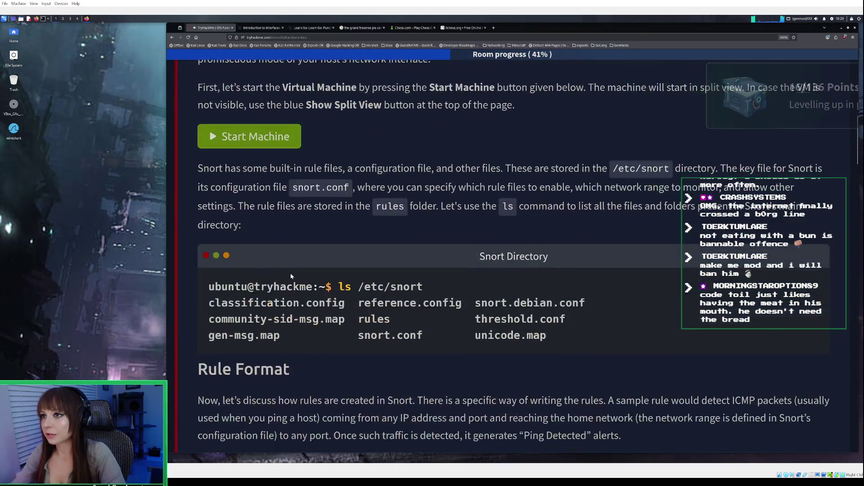
scroll(291, 271, up, 2)
scroll(322, 225, up, 1)
scroll(321, 226, up, 1)
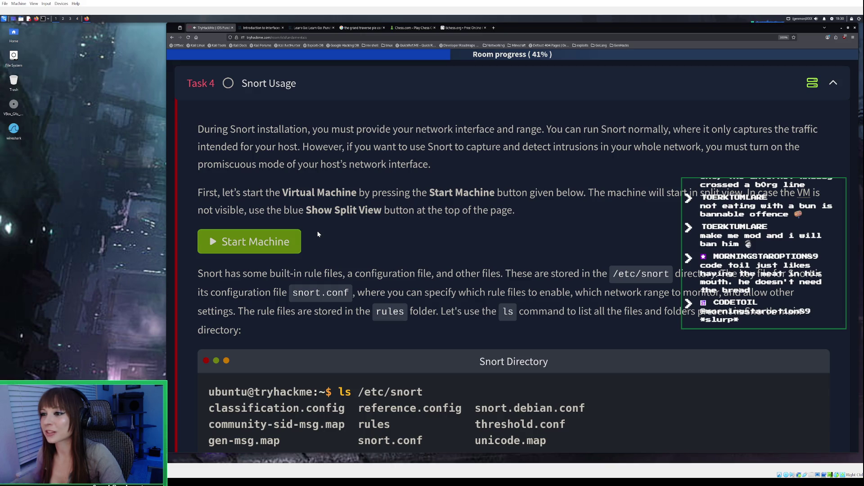
Start the IDS_Fundamentals_v0.1 machine, scroll the task text, then switch to the Obsidian IDS note.
click(264, 251)
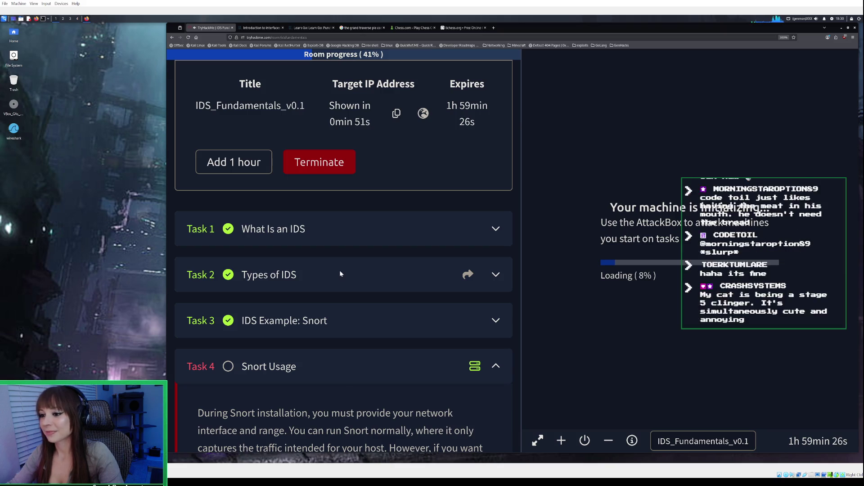
scroll(340, 270, down, 3)
scroll(339, 272, down, 3)
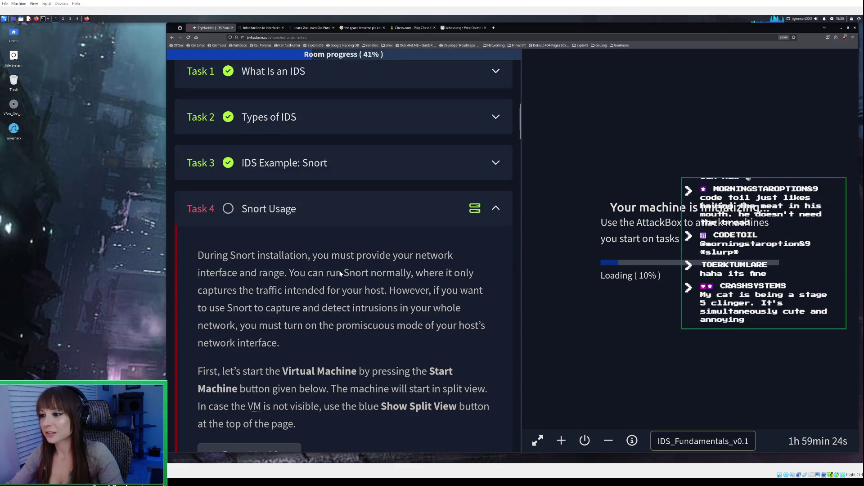
scroll(341, 273, down, 6)
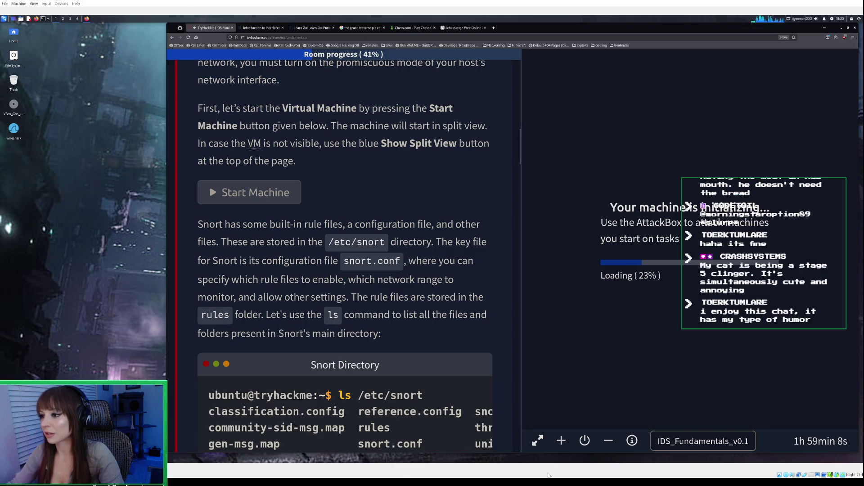
key(alt+Tab)
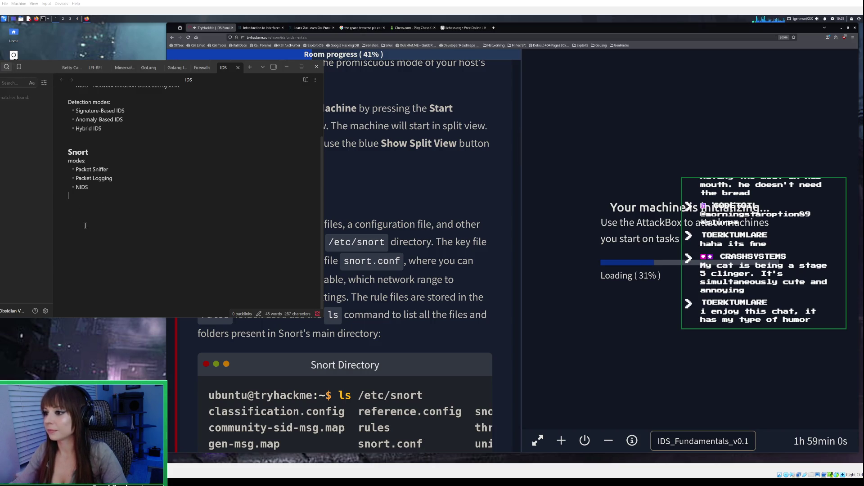
Note that Snort has built-in rule files, a config file and other files stored in /etc/snort directory.
text(built)
key(BackSpace)
key(BackSpace)
key(BackSpace)
text(Built)
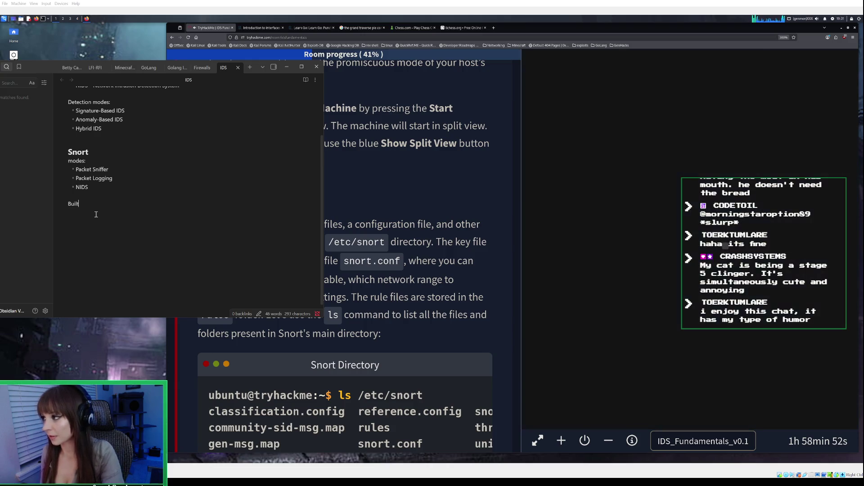
text(-in rule )
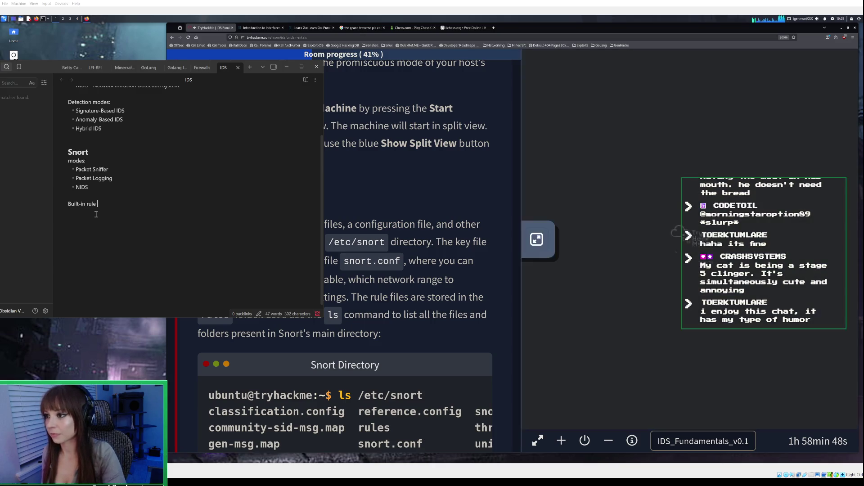
text(files)
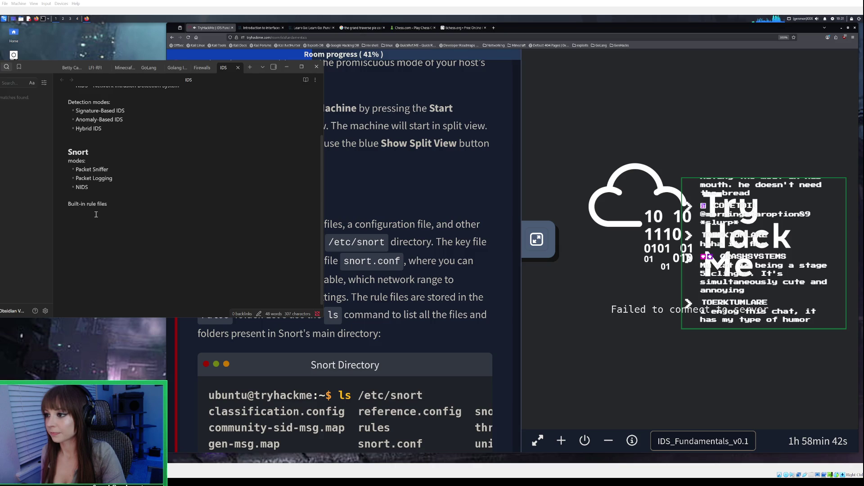
text(, a co)
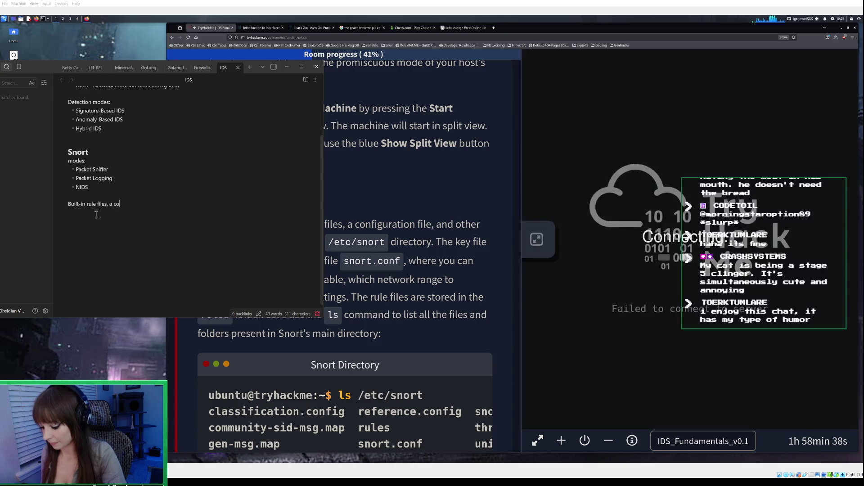
text(nfig file, and other )
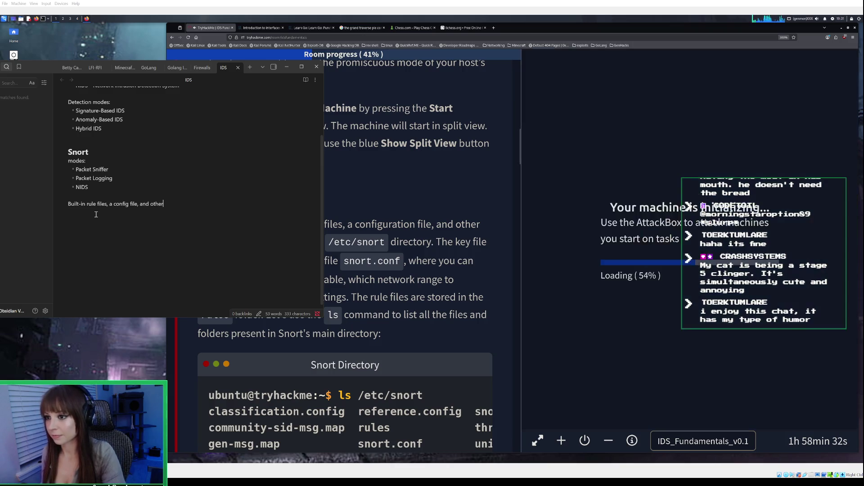
text(files)
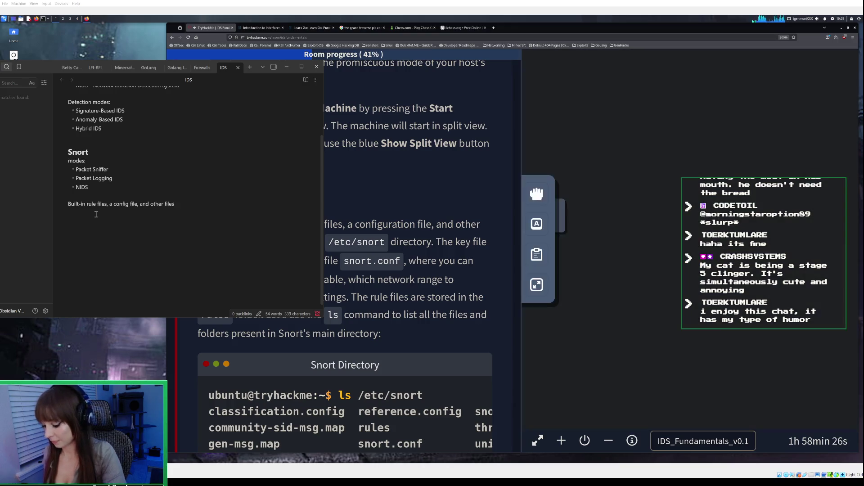
text(. Stored in /e)
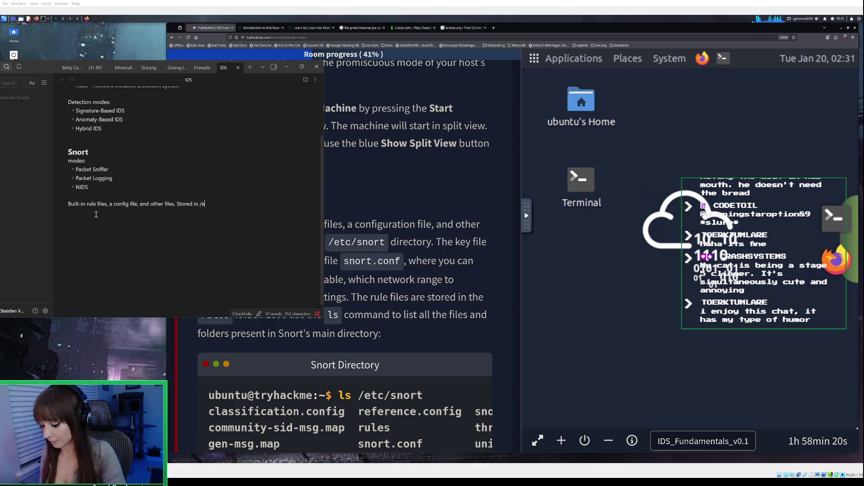
key(BackSpace)
text(/etc/)
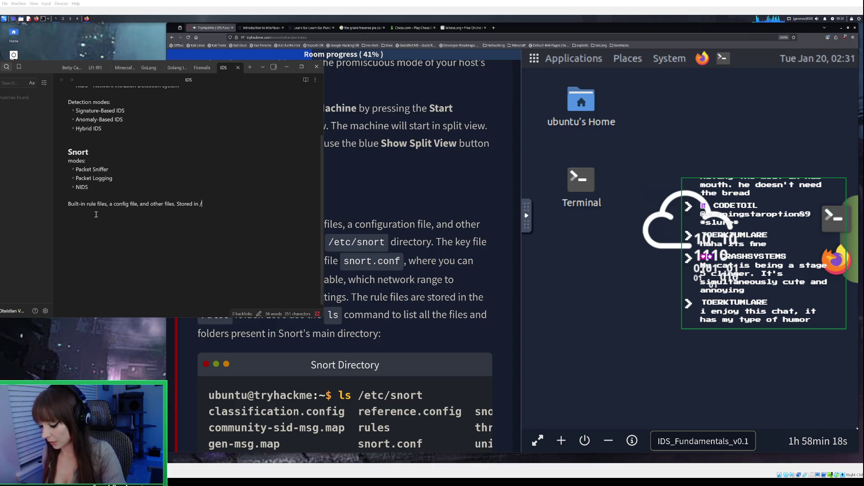
text(snort)
key(Return)
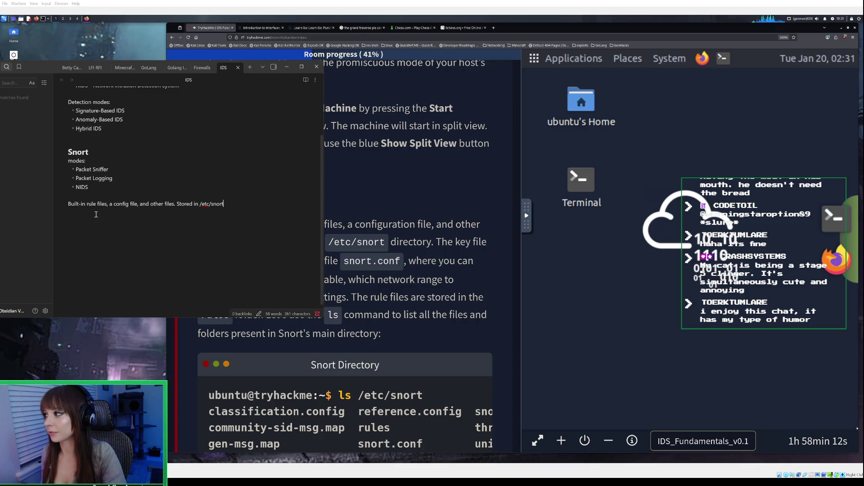
text(direc)
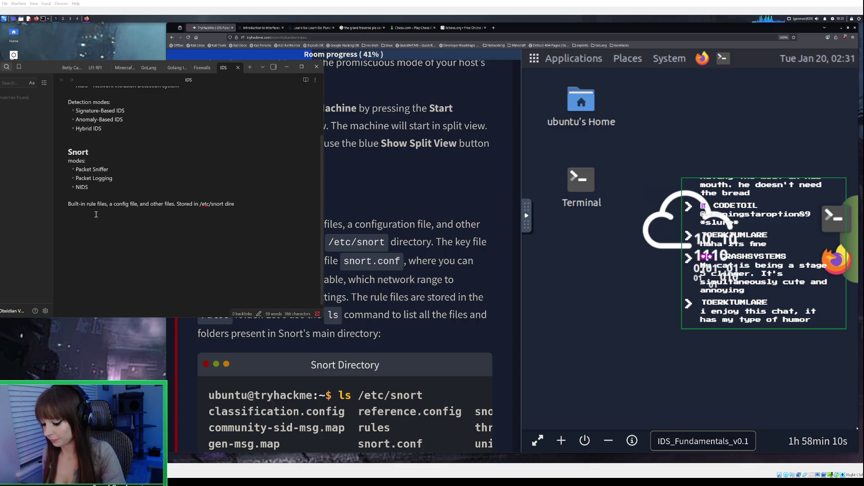
text(tory)
Add the line 'The Key file for Snort is the config *snort.conf' and minimize Obsidian.
key(Return)
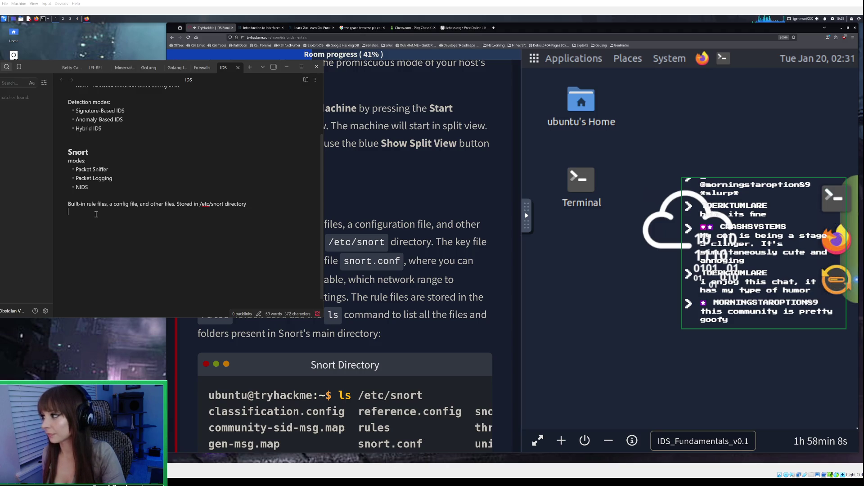
key(BackSpace)
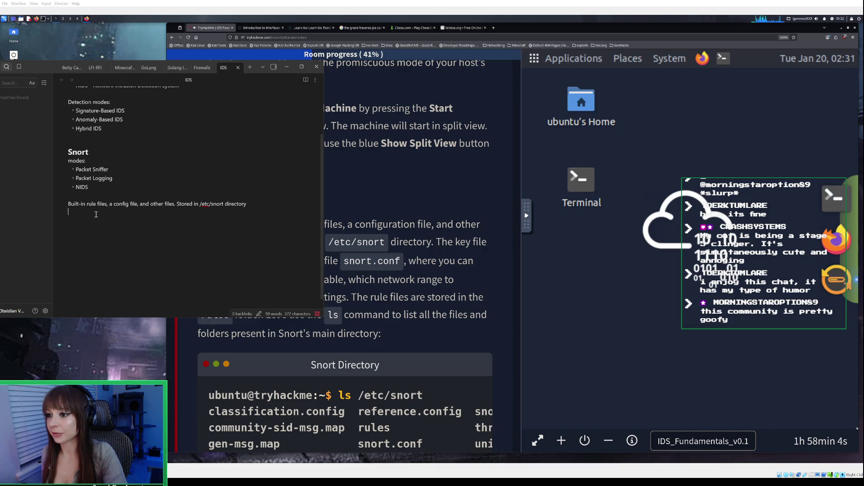
text(The Ke)
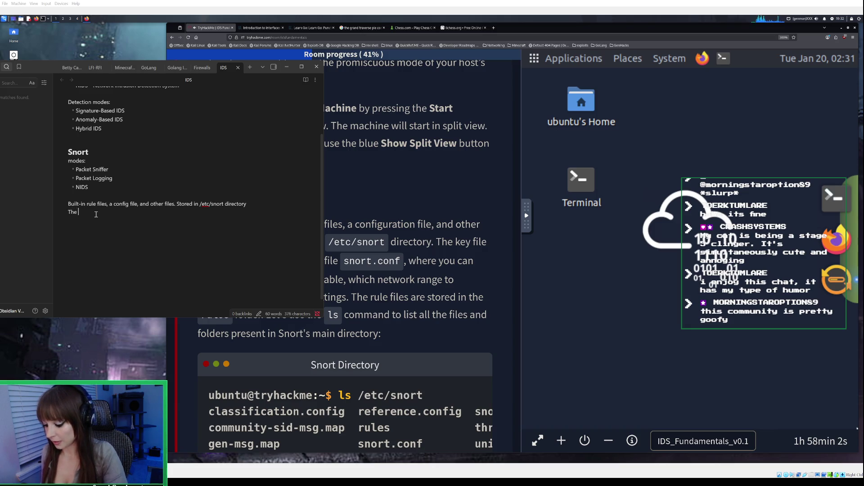
text(y)
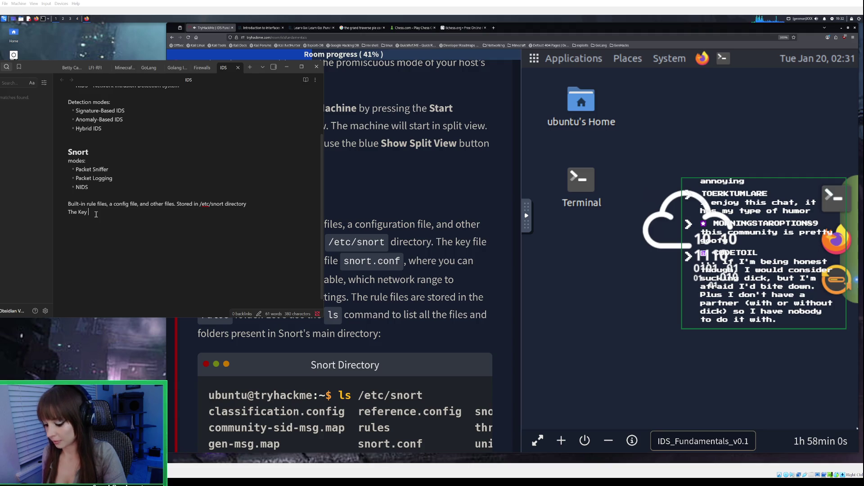
text( file)
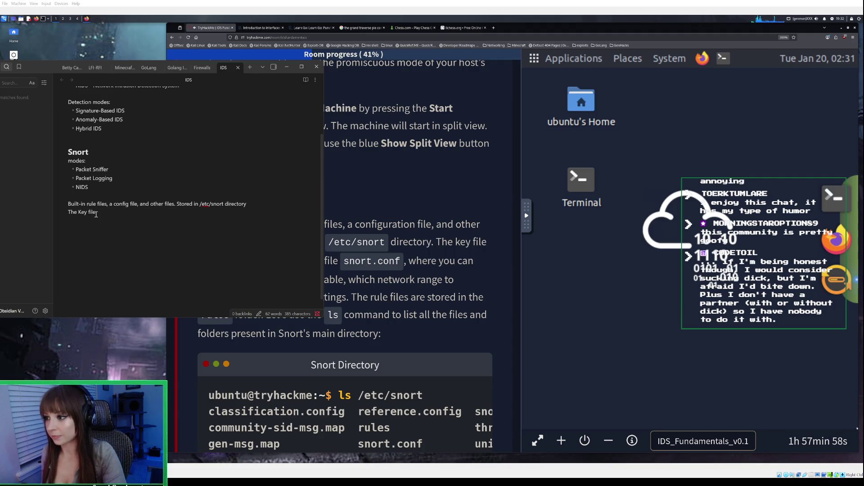
text( for Sn)
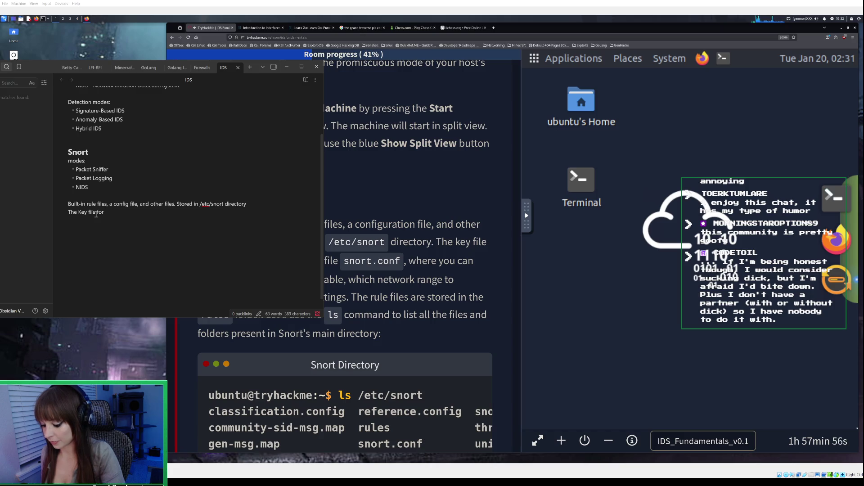
text(ort os)
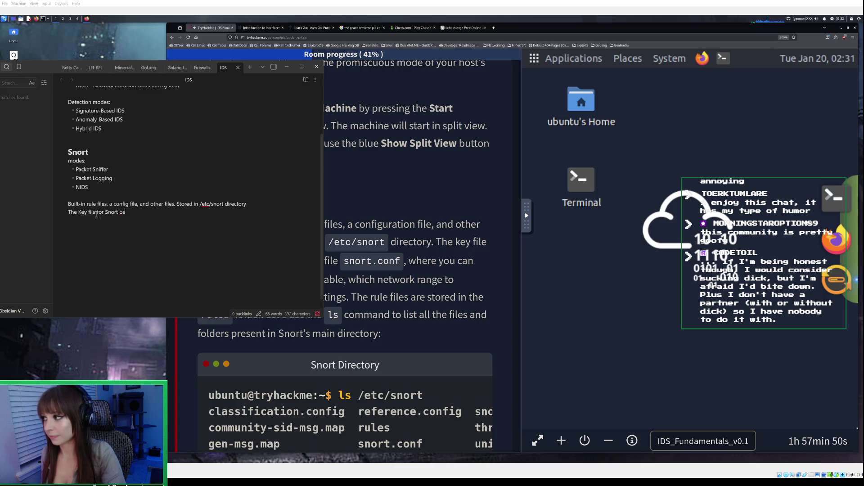
text(is )
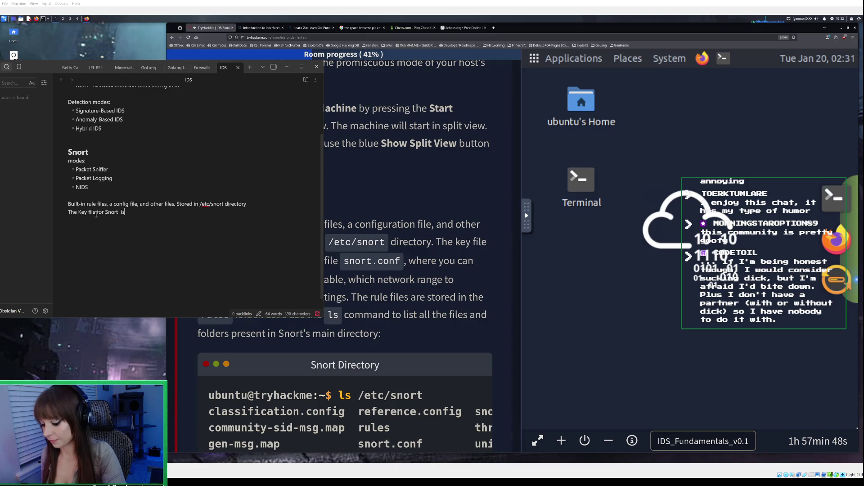
text(the config)
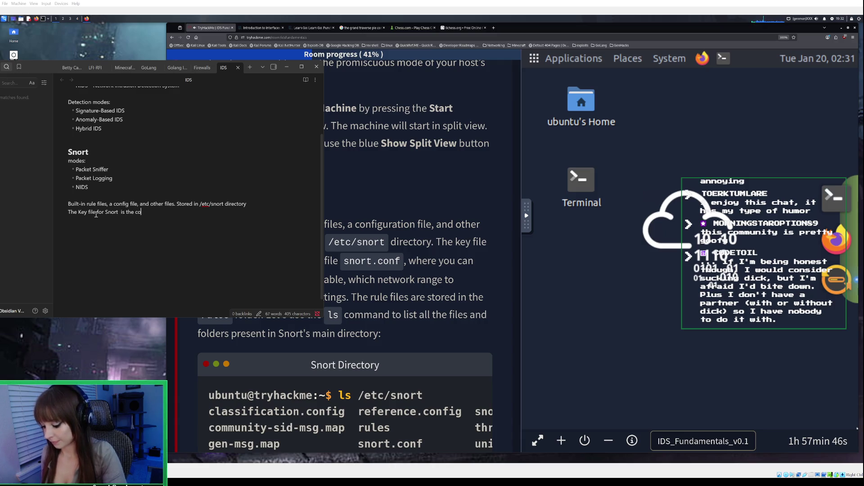
text( ")
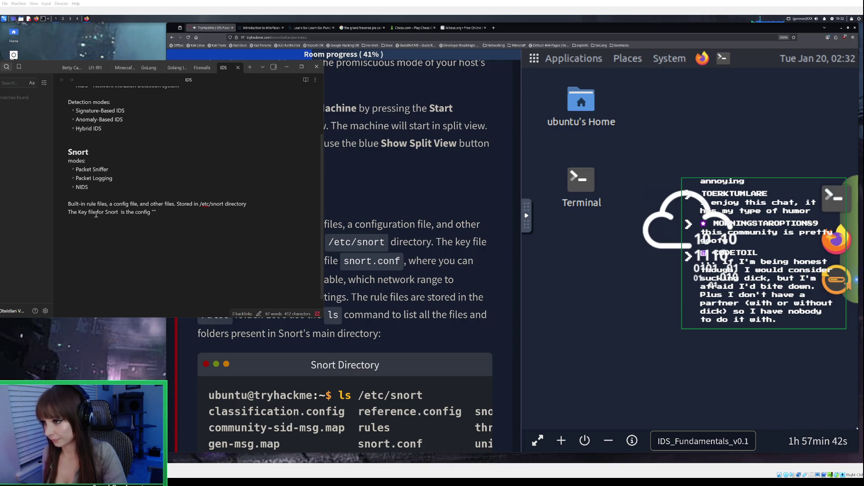
text(snor)
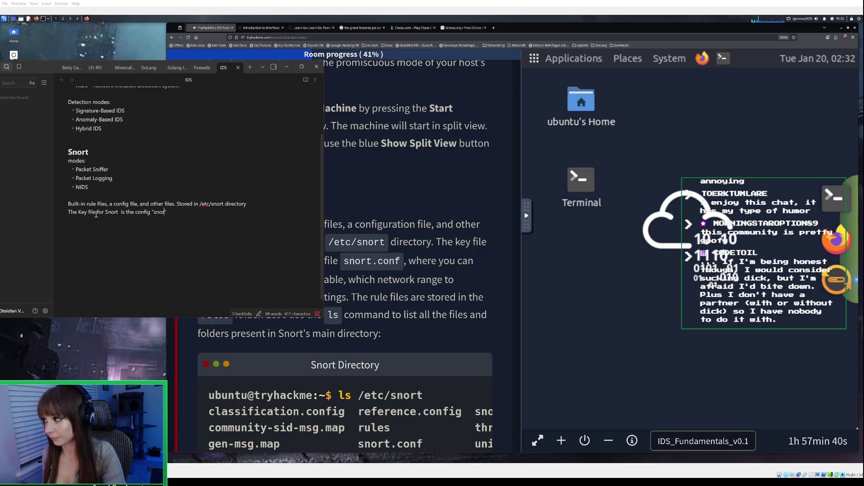
key(BackSpace)
key(BackSpace)
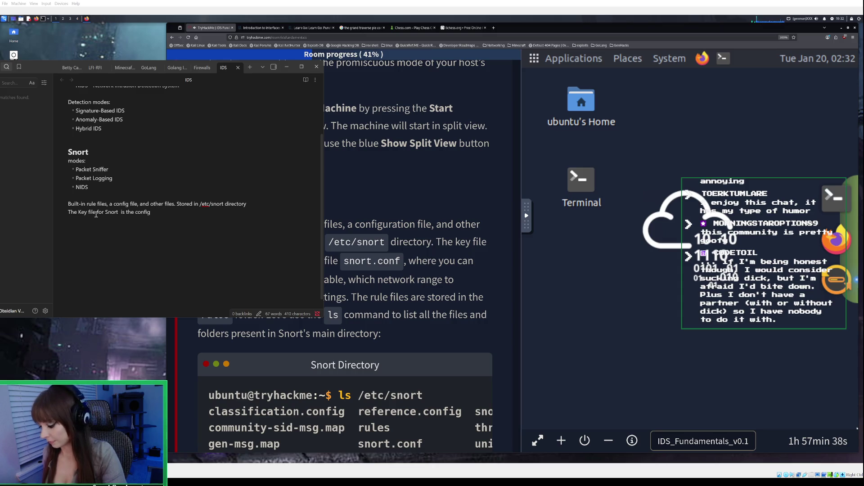
text(*snort)
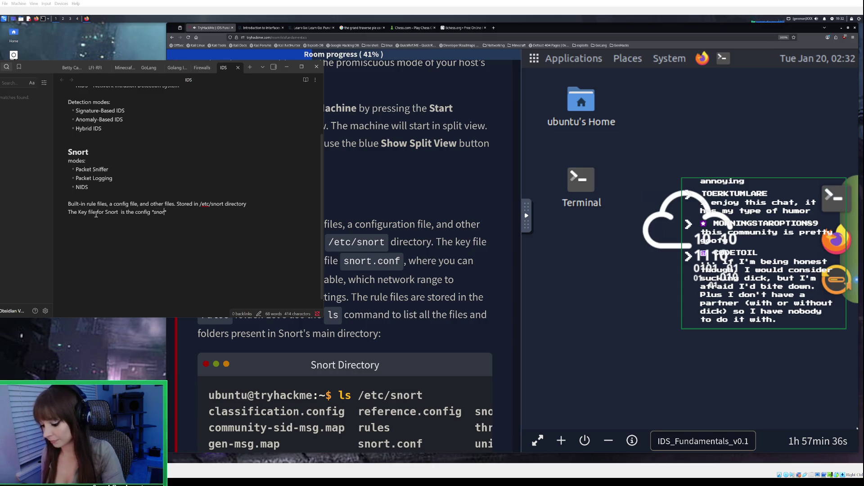
text(.conf)
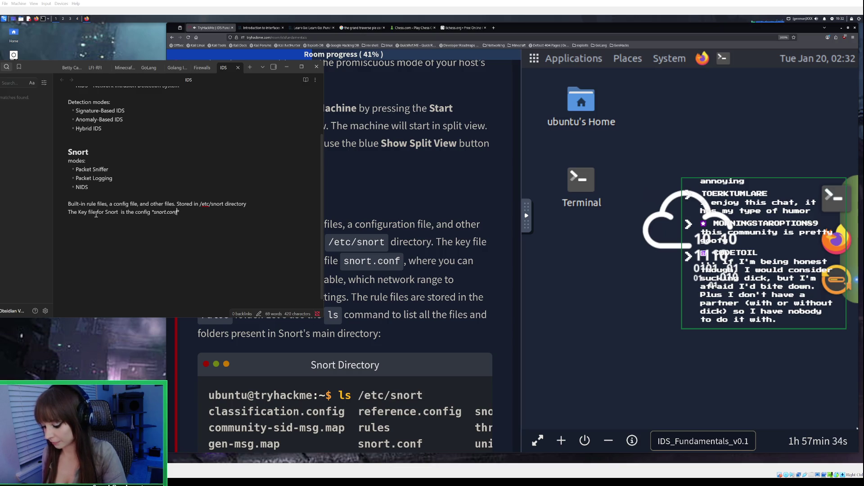
key(Return)
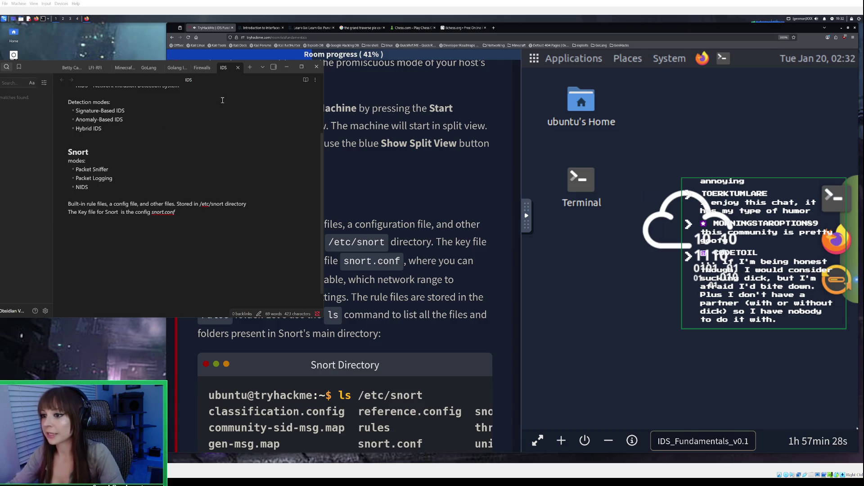
click(284, 67)
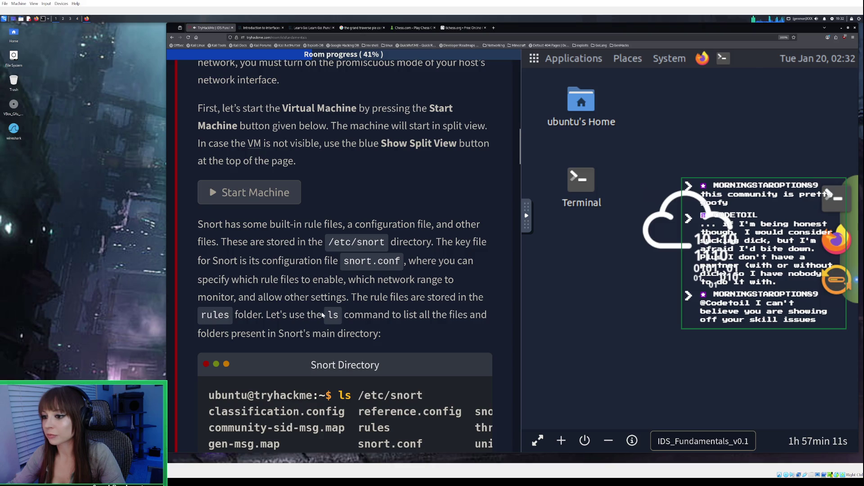
Switch back to the Obsidian IDS note after reading the Snort directory section.
key(alt+Tab)
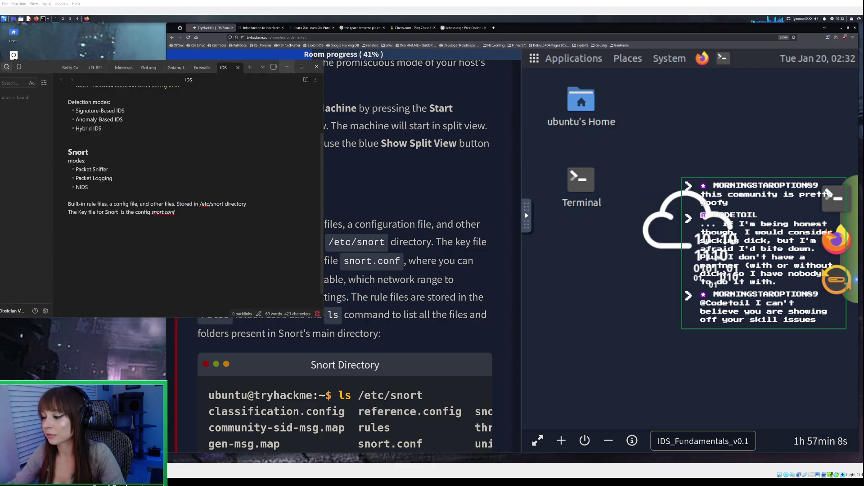
Add the bullet '- the rules are stored in the *rules* folder', then return to the room page.
click(188, 216)
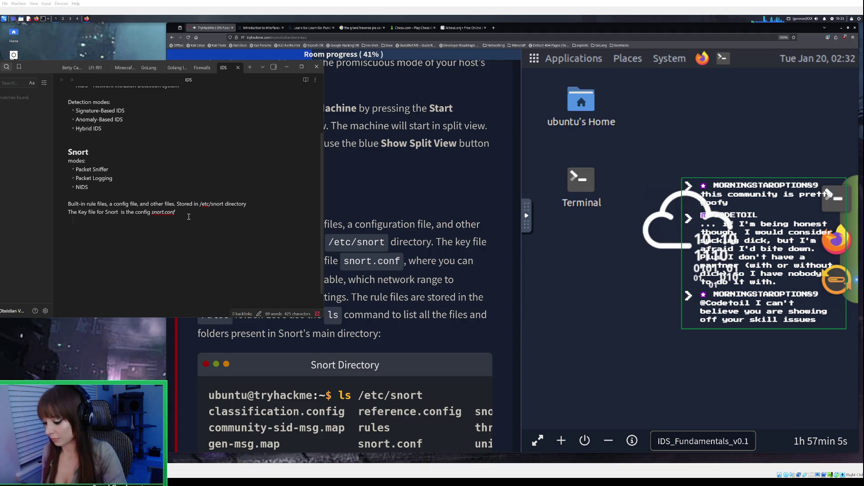
text(-)
text(the )
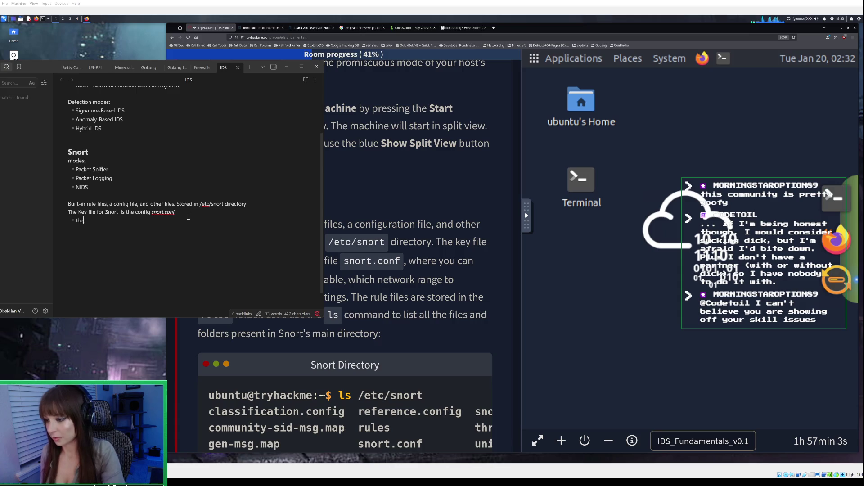
text(les )
text(e )
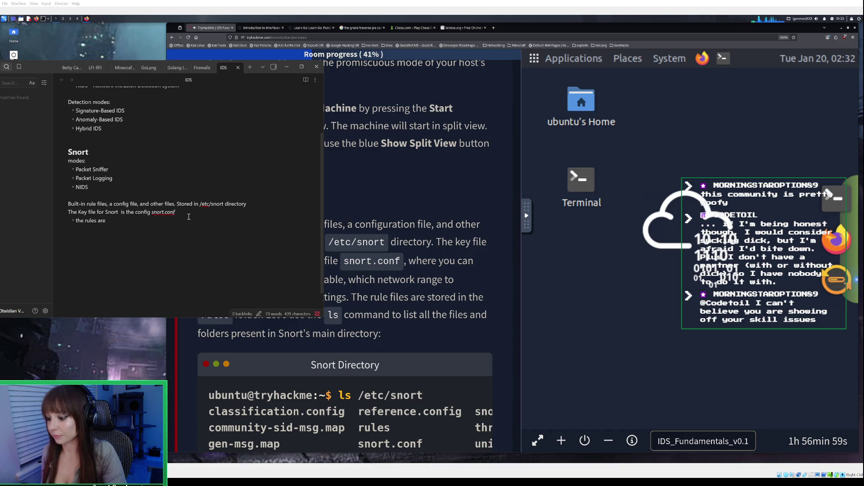
text(ed )
text(th)
text(**)
text(les)
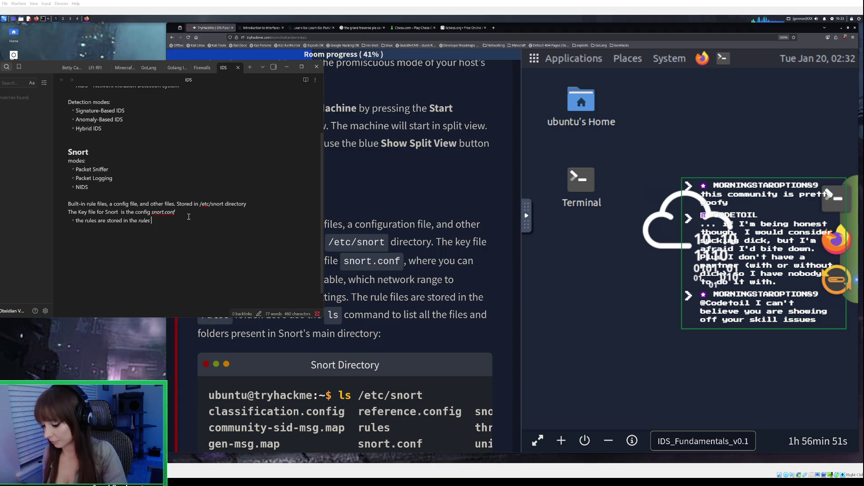
text( lder)
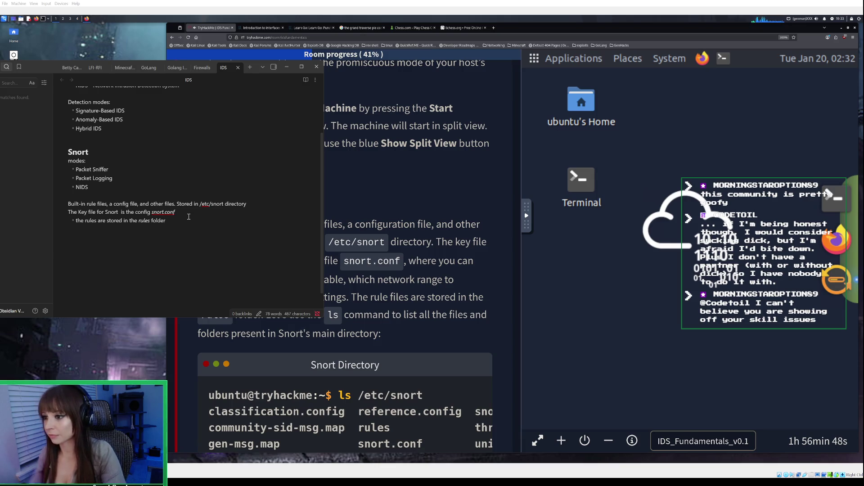
click(287, 67)
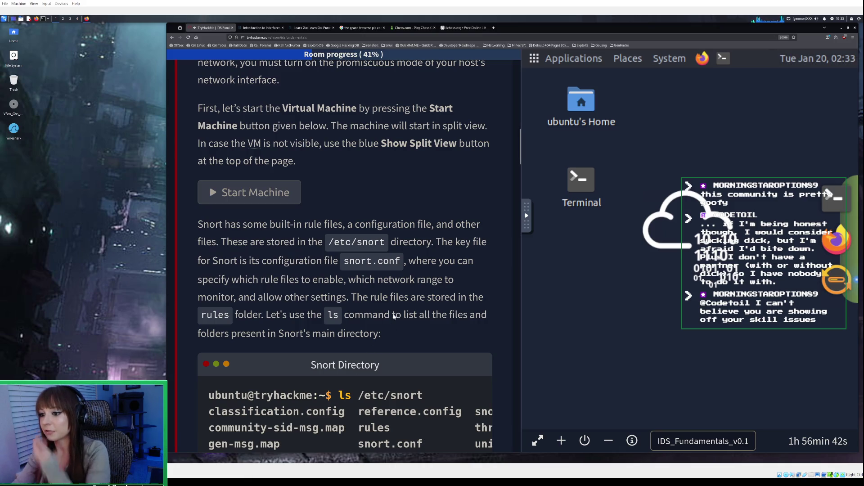
scroll(392, 320, down, 3)
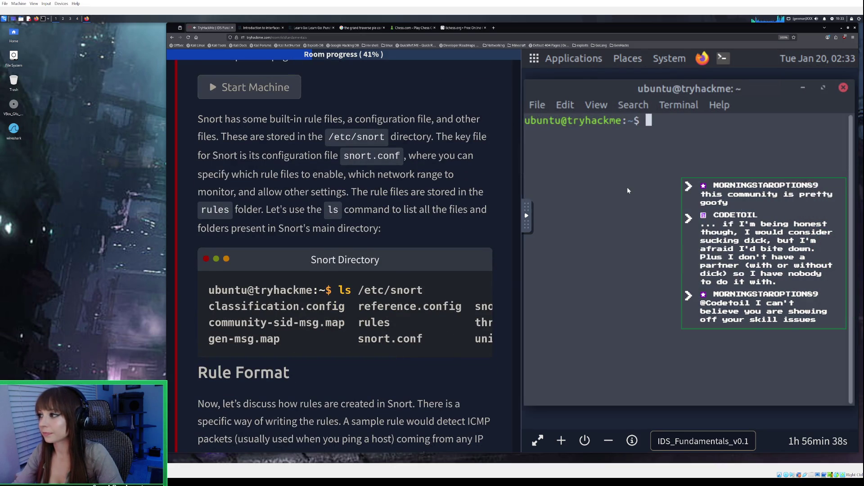
Run ls /etc/snort to list rules, snort.conf and Intro_to_IDS.pcap, then scroll toward Rule Format.
text(ls /etc/snort)
key(Return)
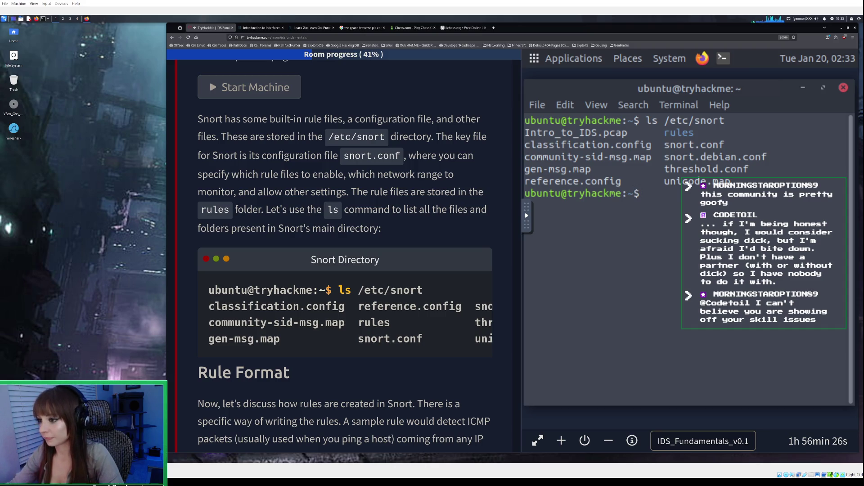
scroll(274, 334, down, 1)
scroll(273, 334, down, 3)
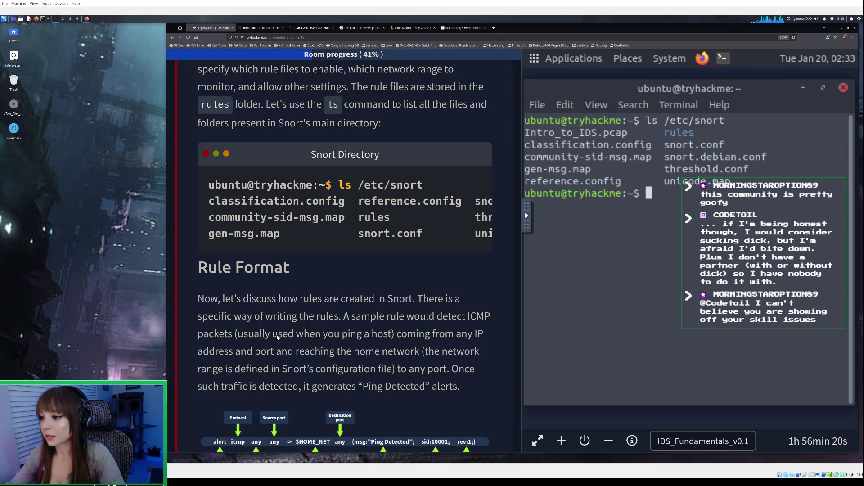
scroll(277, 337, down, 2)
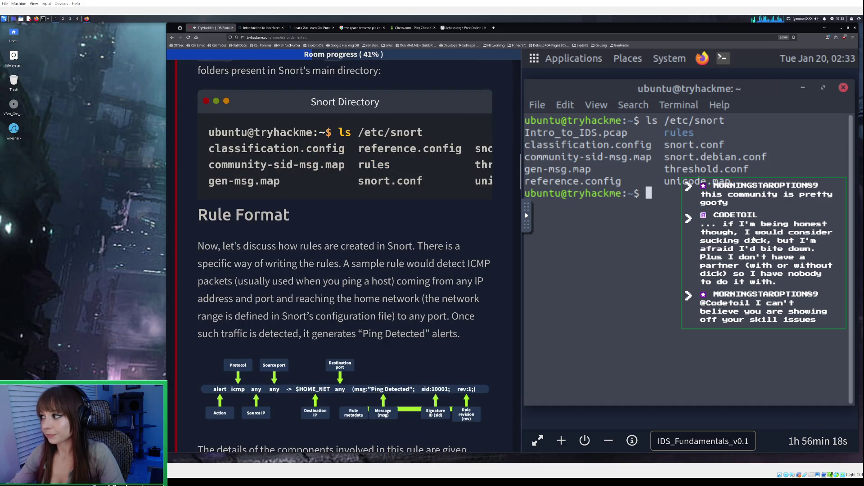
Run cd /etc/snort then cat snort.conf, which returns Permission denied.
text(cat )
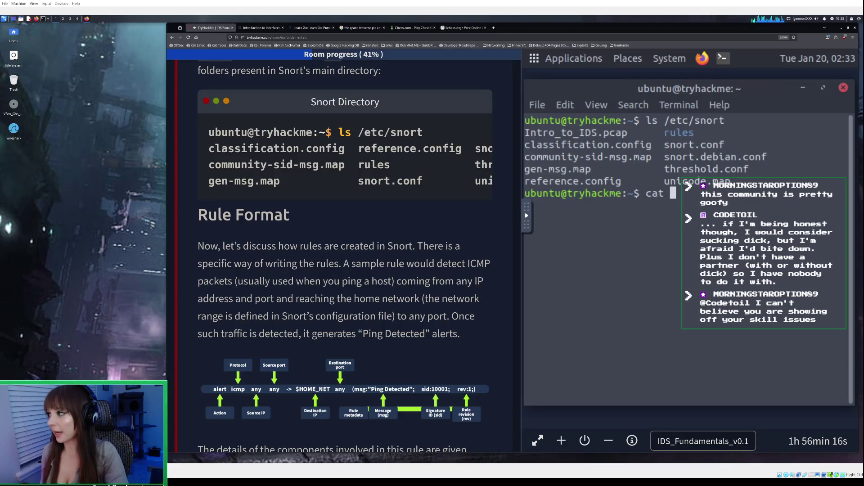
text(snort.conf)
key(Return)
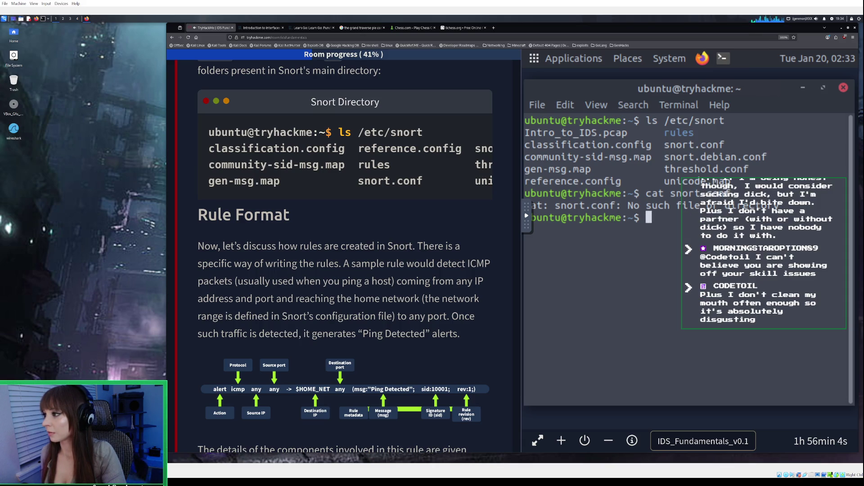
text(cd )
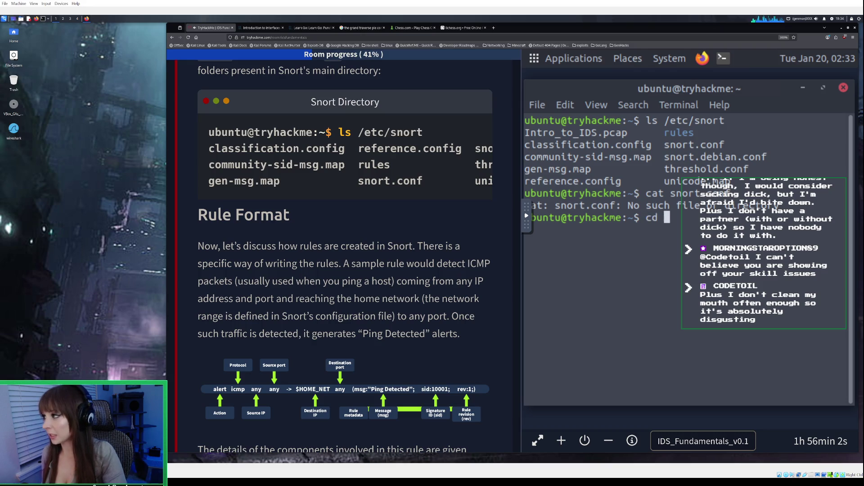
text(/etc/)
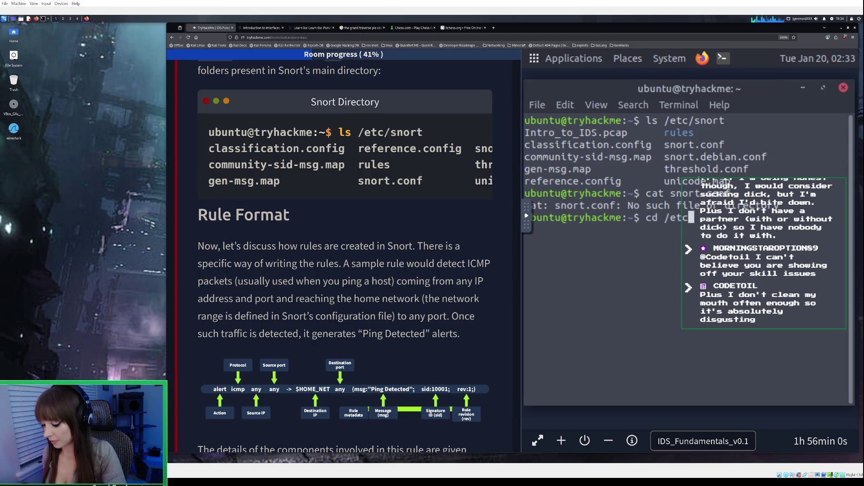
text(snort)
key(Return)
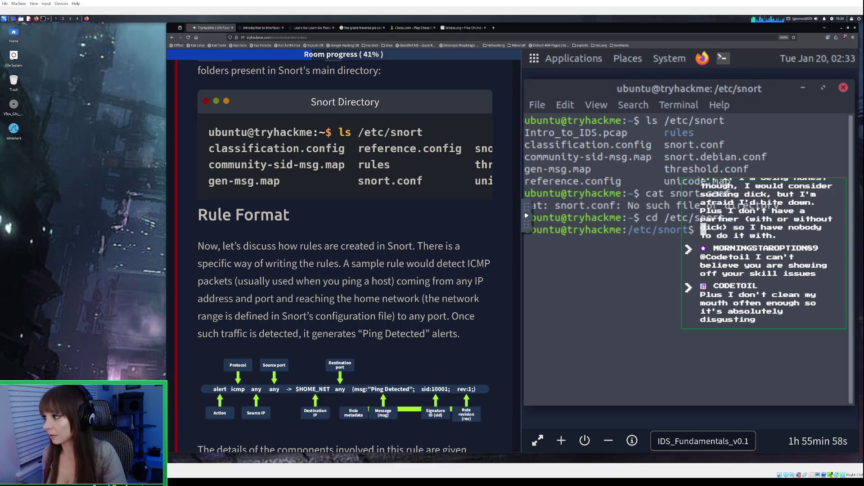
text(cat )
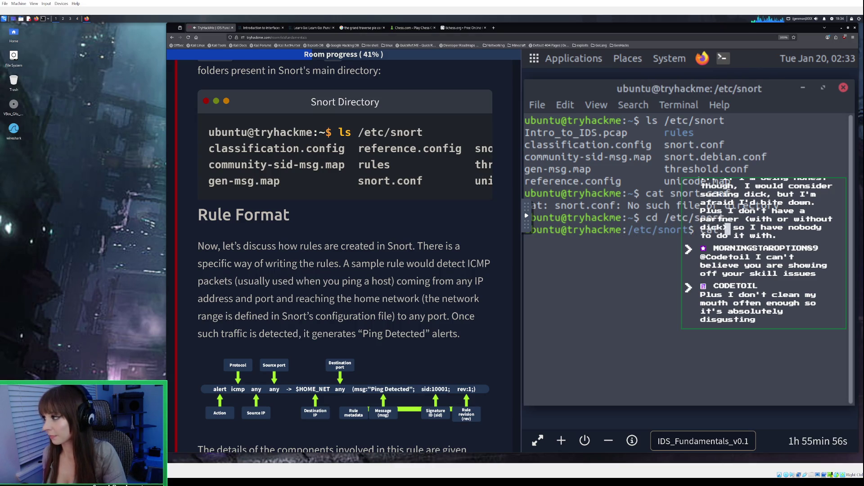
text(snort.conf)
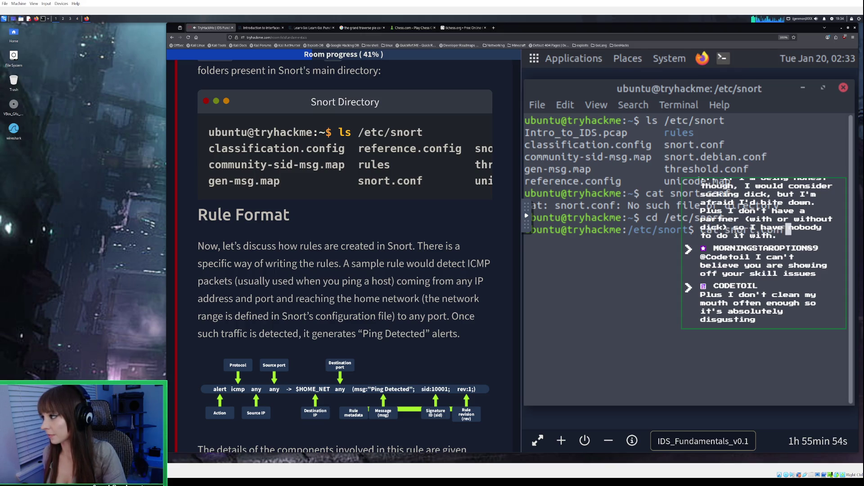
key(Return)
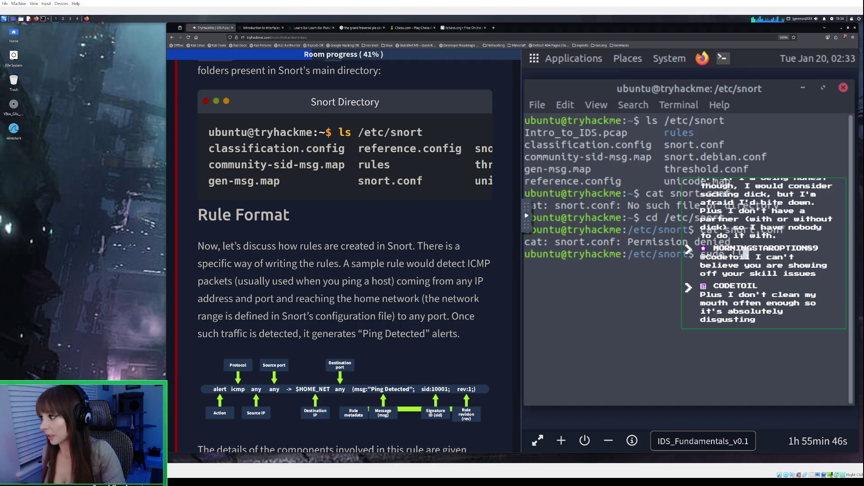
key(Return)
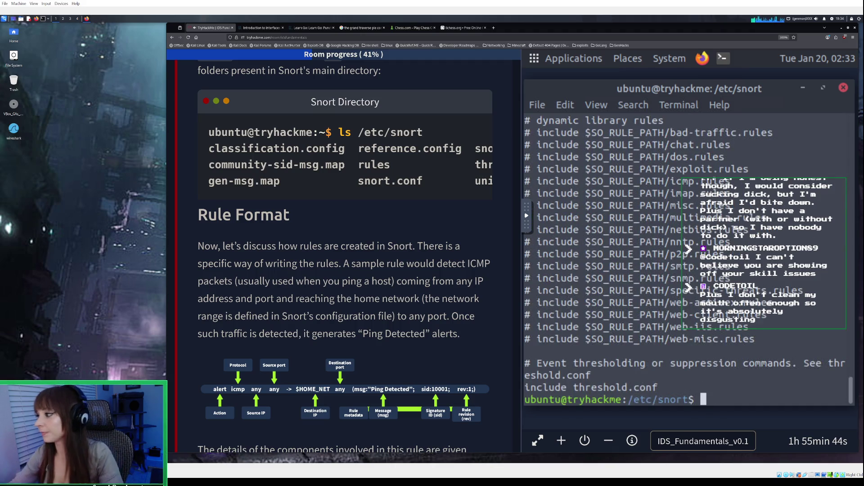
scroll(691, 202, up, 7)
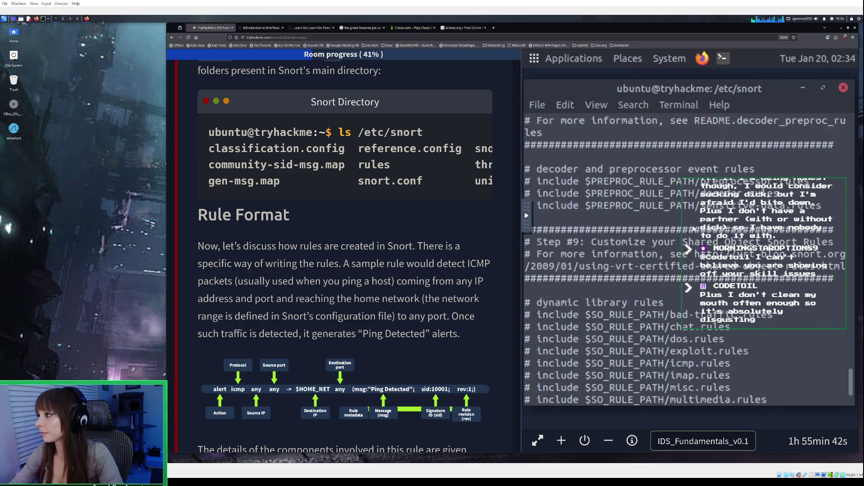
scroll(694, 229, up, 7)
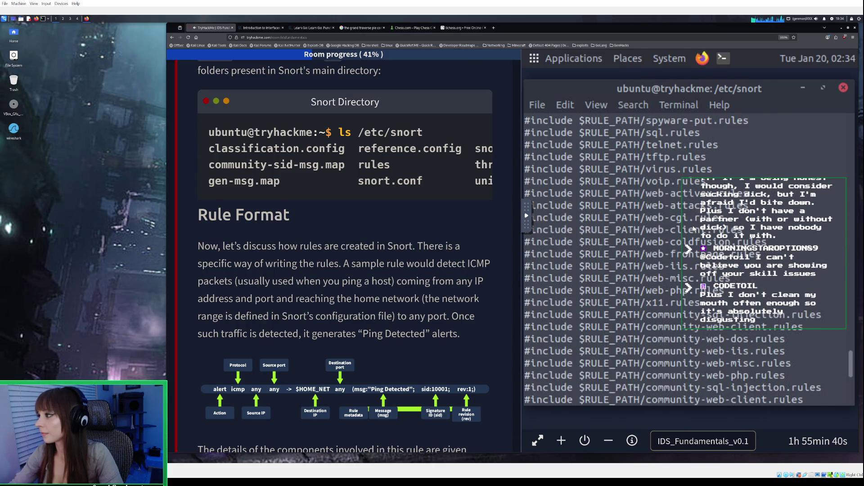
scroll(694, 229, up, 20)
scroll(696, 229, up, 20)
scroll(696, 229, up, 20)
scroll(695, 229, up, 20)
scroll(695, 229, up, 20)
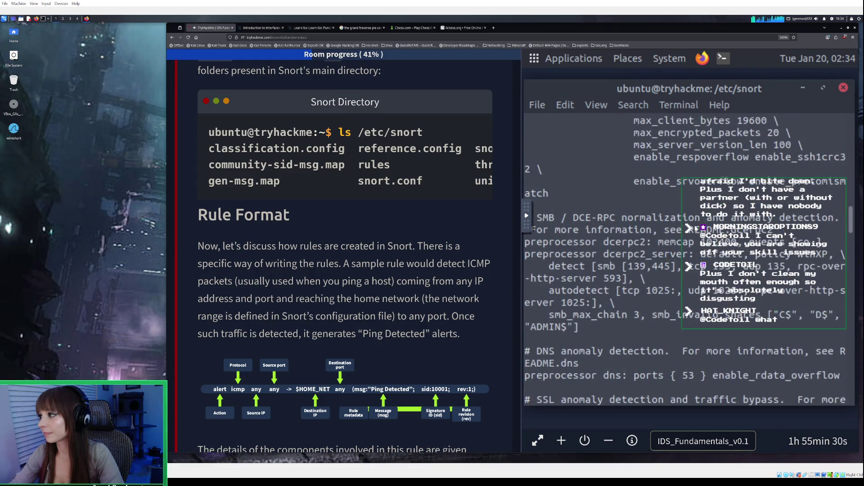
scroll(696, 229, up, 20)
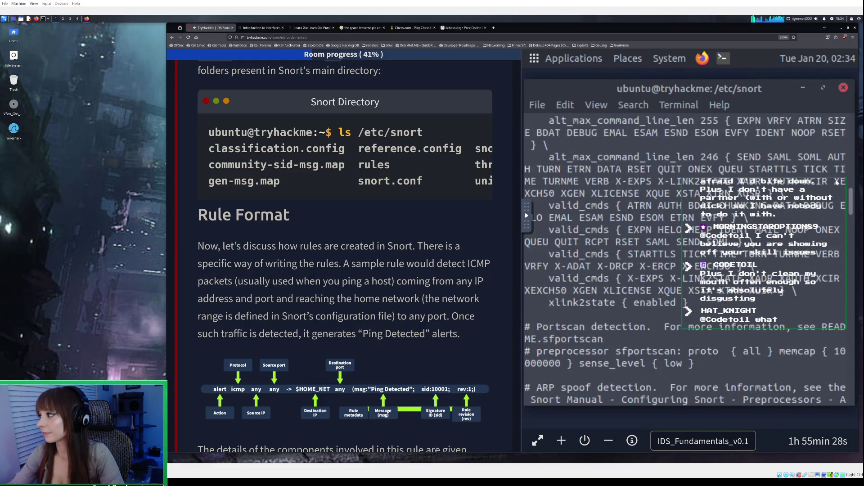
scroll(848, 148, up, 5)
scroll(848, 145, up, 15)
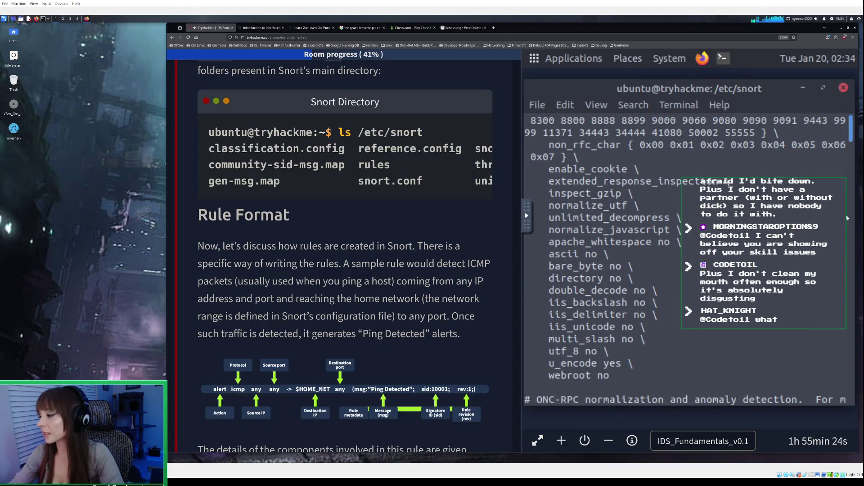
scroll(848, 201, down, 20)
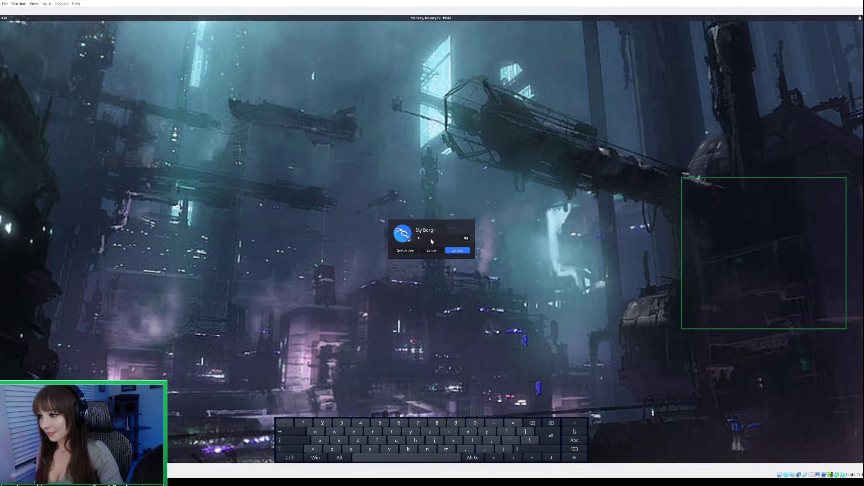
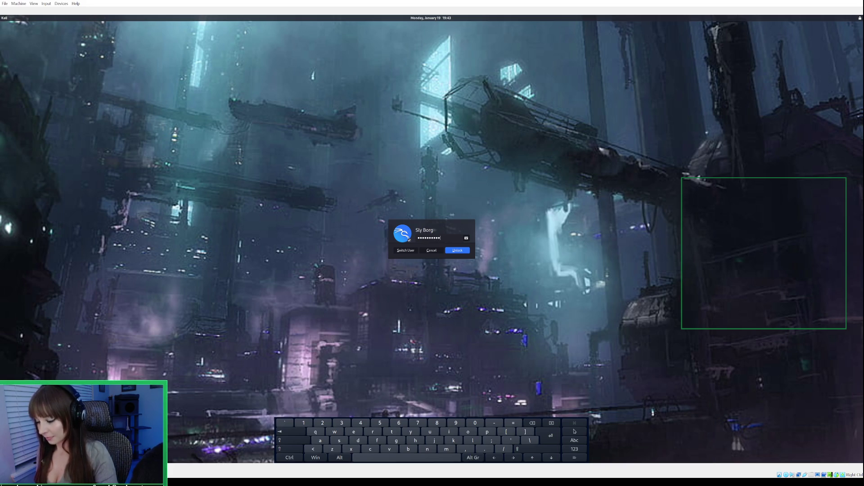
Enter the account password on the Kali lock screen to unlock the session.
key(shift)
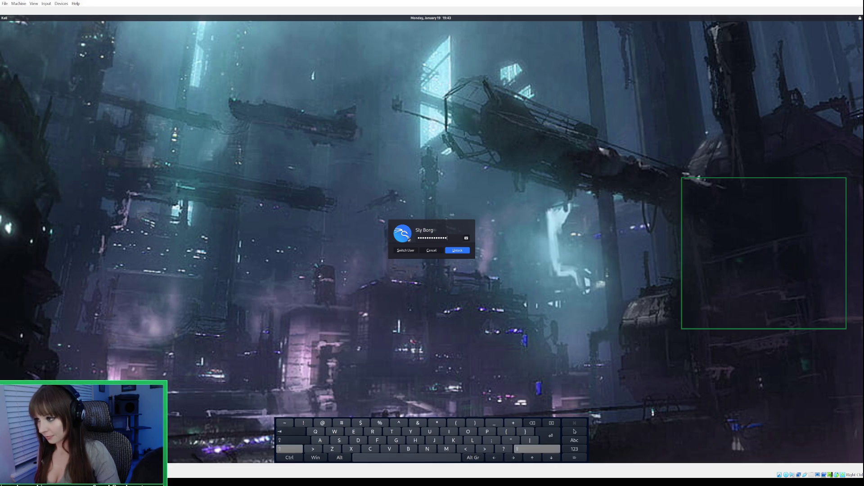
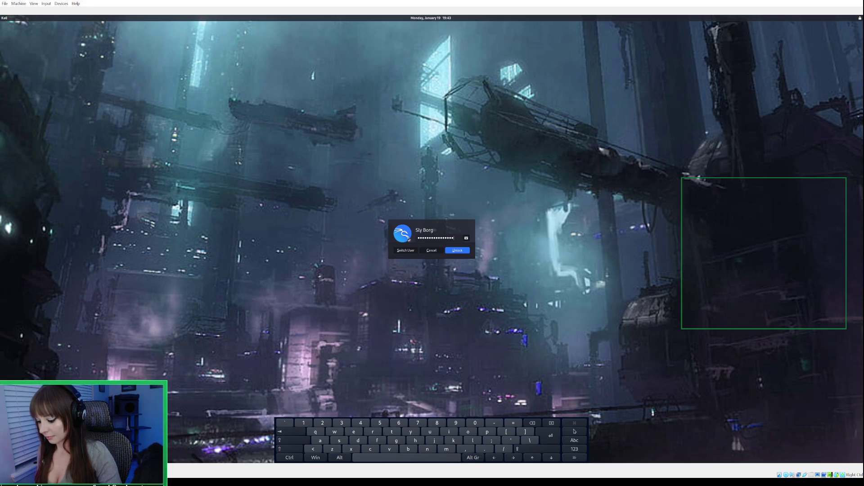
key(Return)
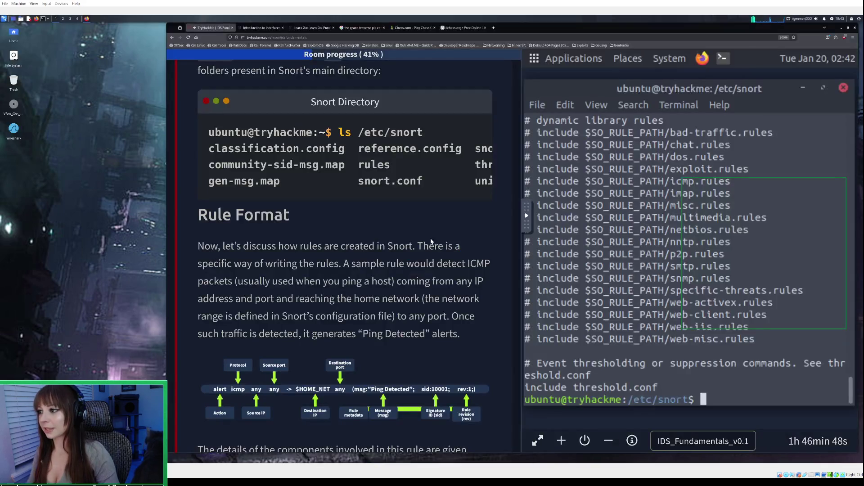
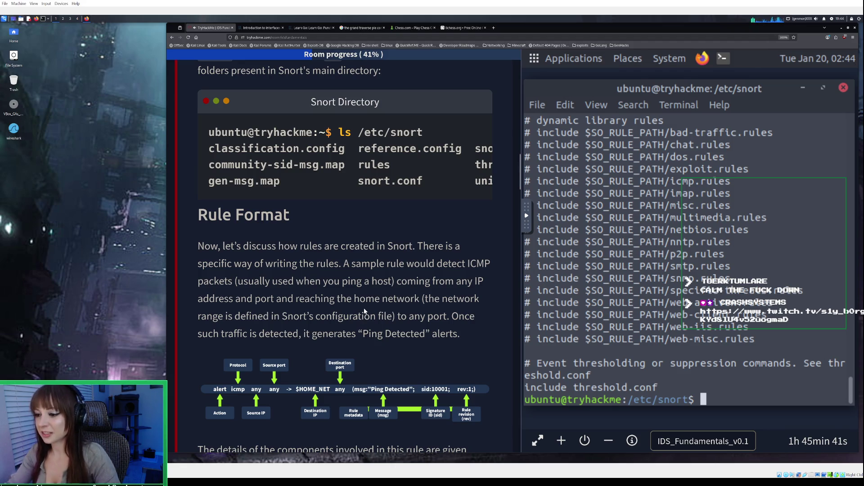
Scroll down through the Snort Usage task text to the local.rules editing instructions.
scroll(365, 310, down, 2)
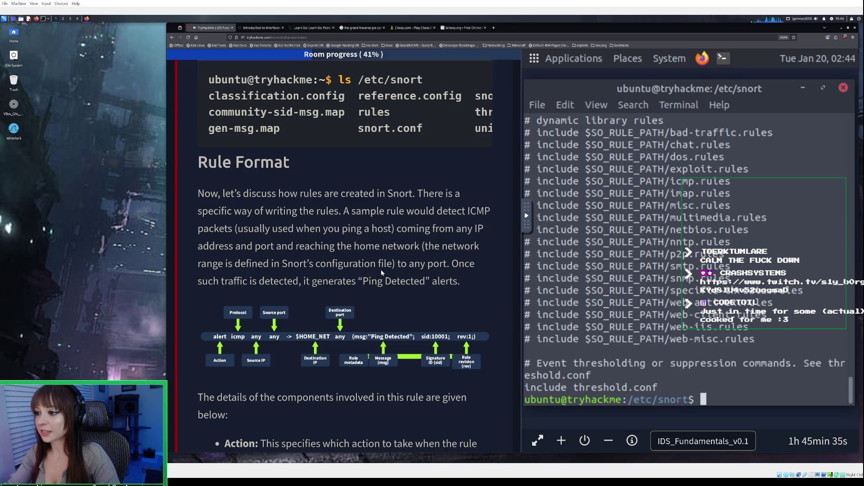
scroll(381, 269, down, 2)
scroll(381, 270, down, 2)
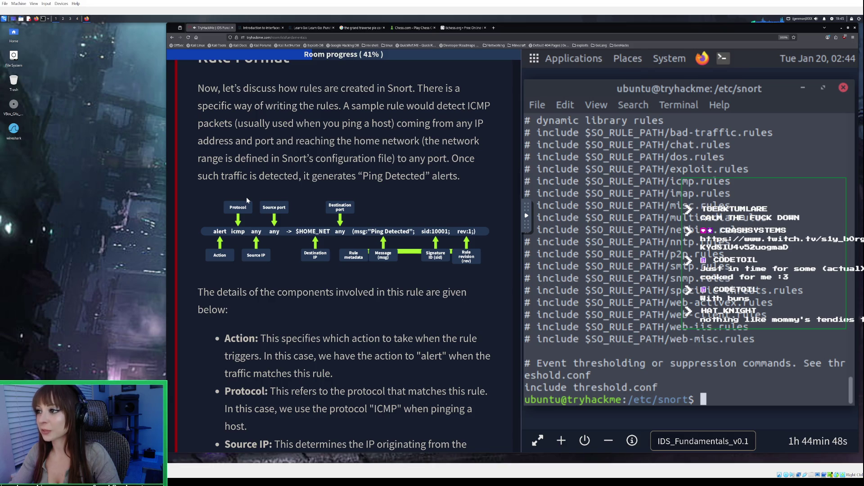
scroll(246, 197, down, 2)
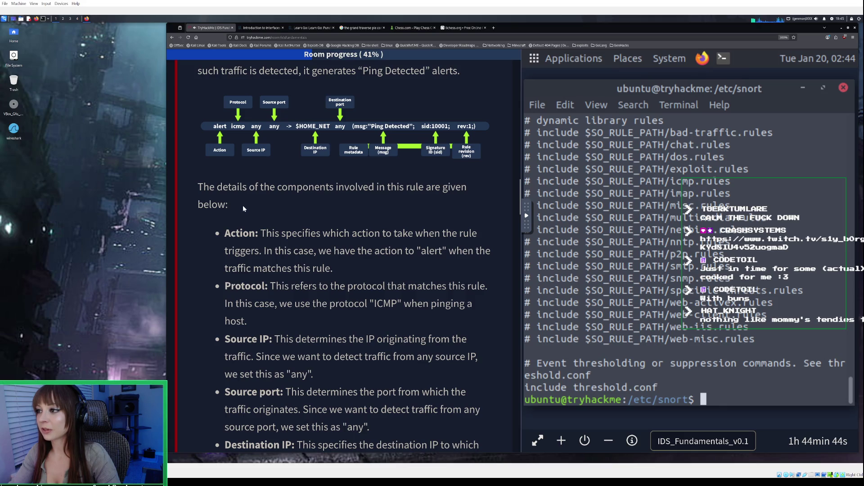
scroll(249, 226, down, 1)
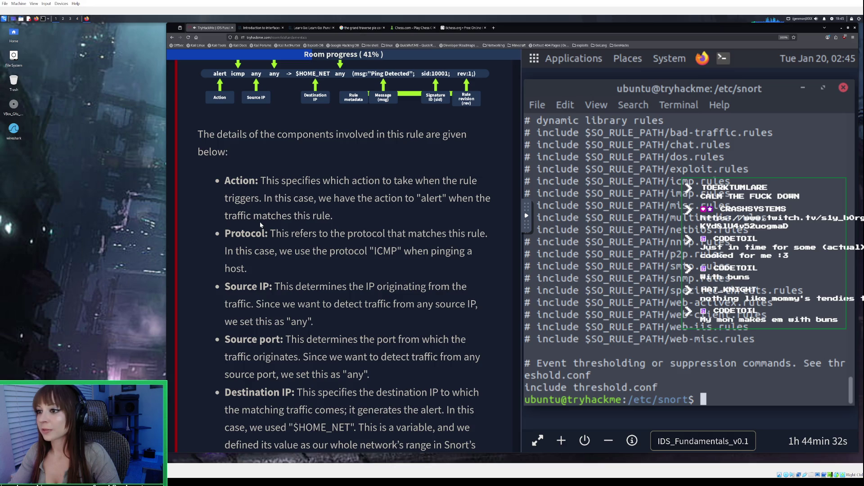
scroll(260, 226, down, 2)
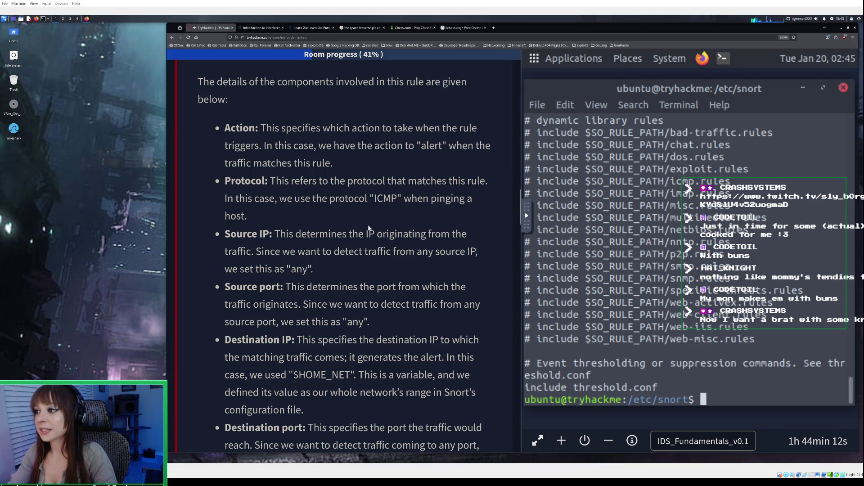
scroll(350, 232, down, 1)
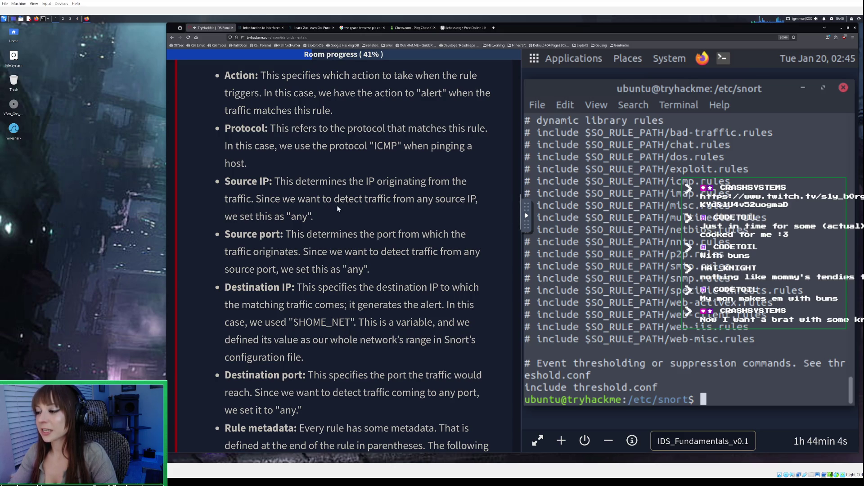
scroll(337, 210, down, 1)
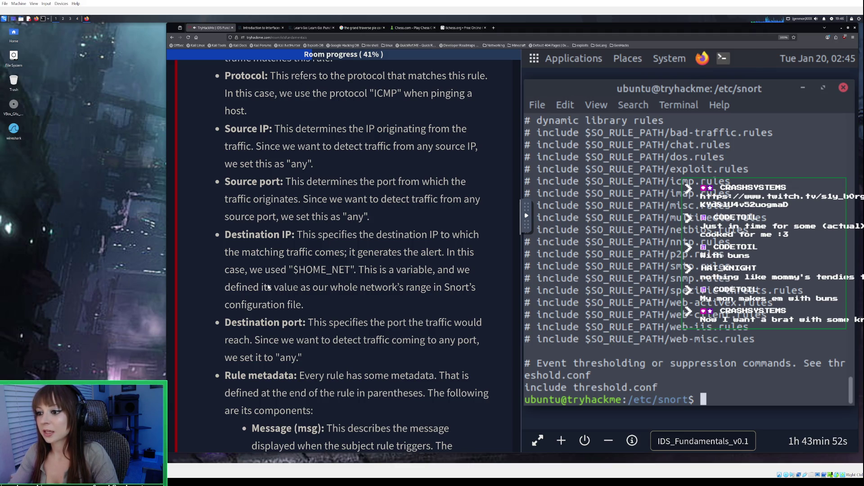
scroll(270, 284, down, 2)
scroll(275, 277, down, 2)
scroll(276, 272, down, 2)
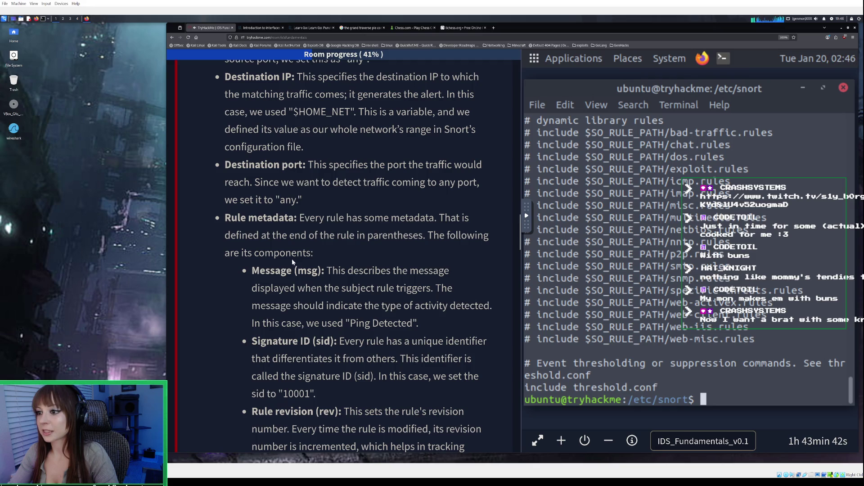
scroll(320, 272, down, 2)
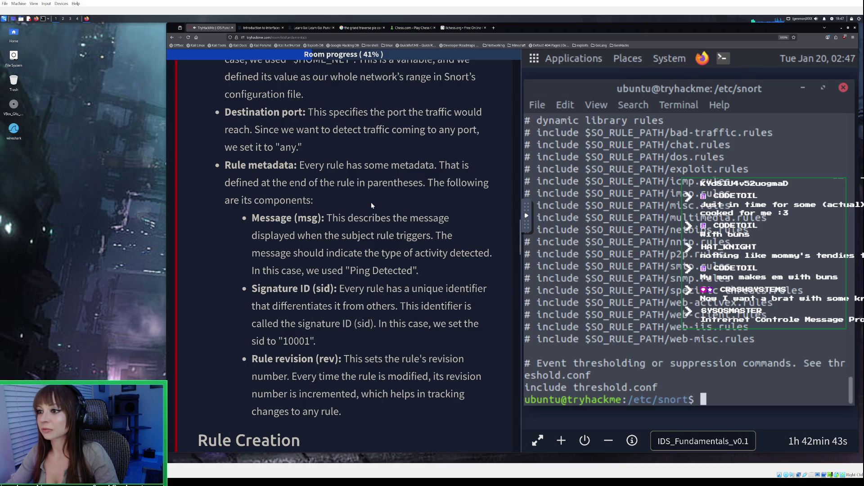
scroll(371, 202, down, 1)
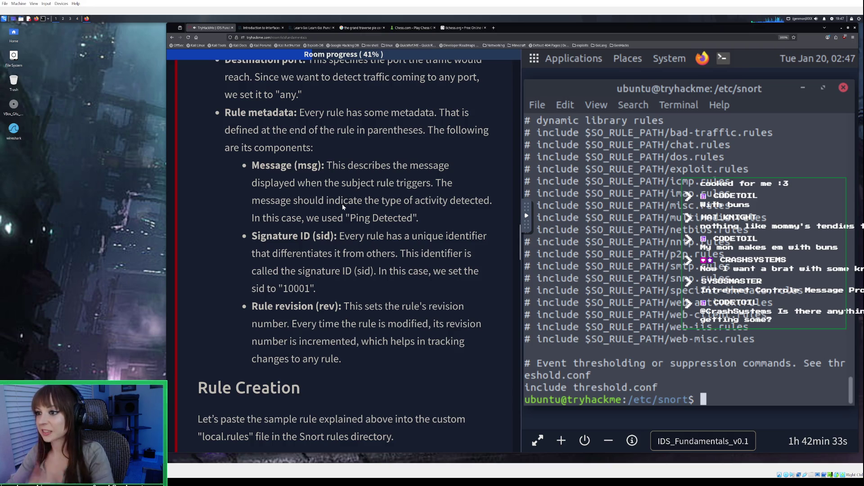
scroll(348, 220, down, 1)
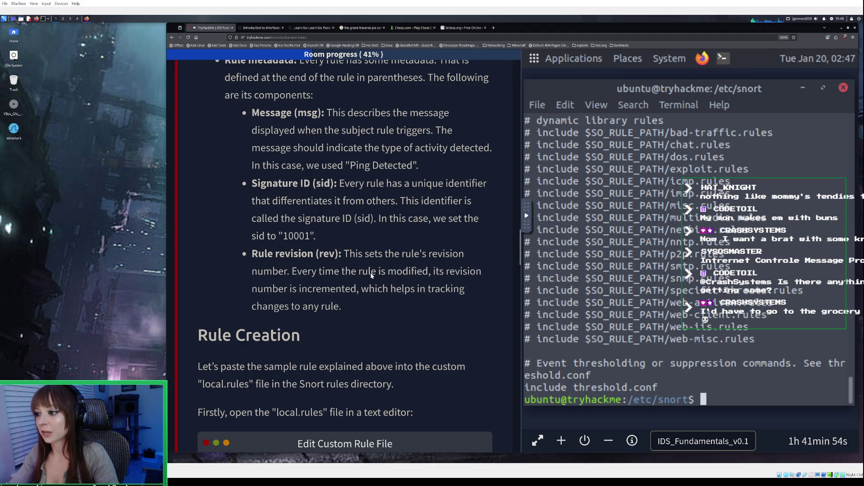
scroll(373, 272, down, 3)
scroll(372, 268, down, 3)
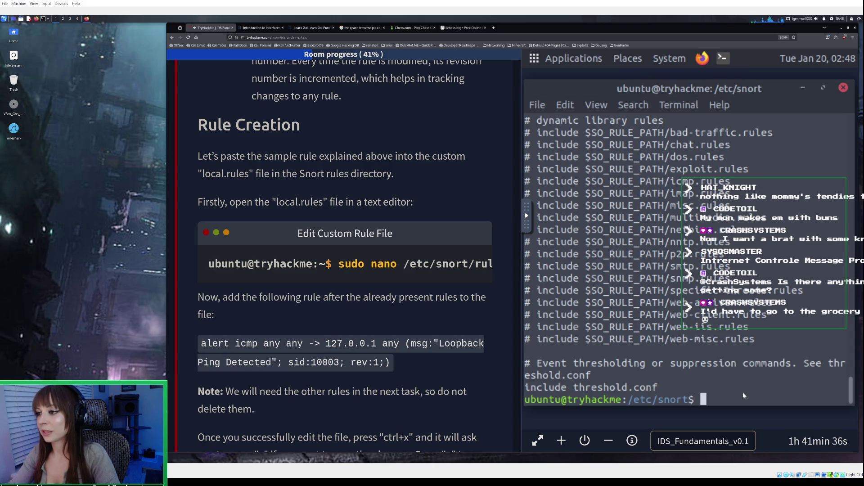
Run 'sudo nano ./rules/local.rules' in the lab terminal, checking the rules path in the task page.
text(sudo na)
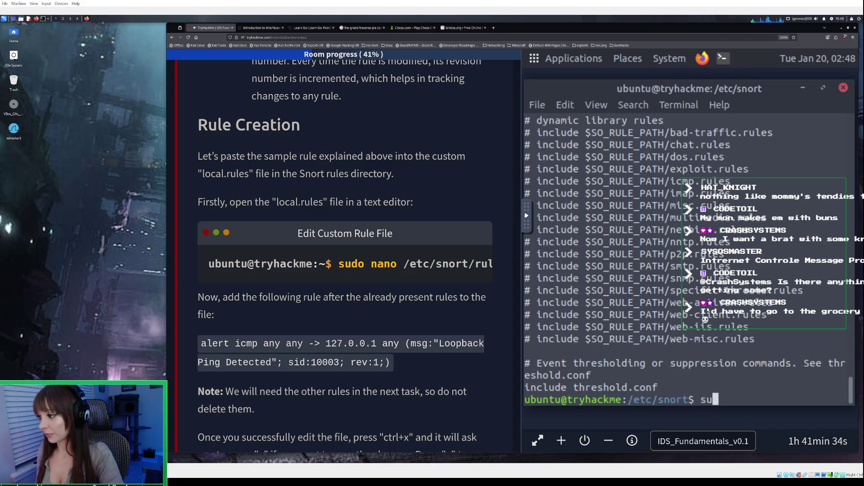
text(no)
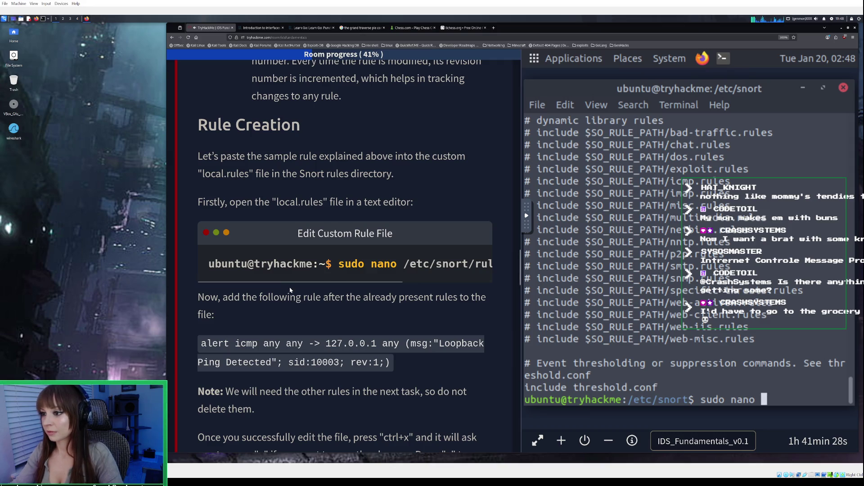
scroll(315, 285, right, 2)
scroll(316, 285, right, 2)
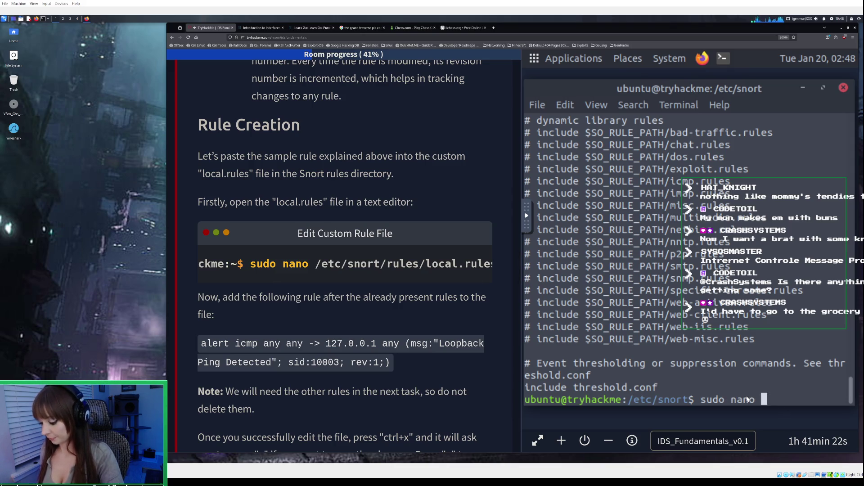
key(slash)
text(ruu)
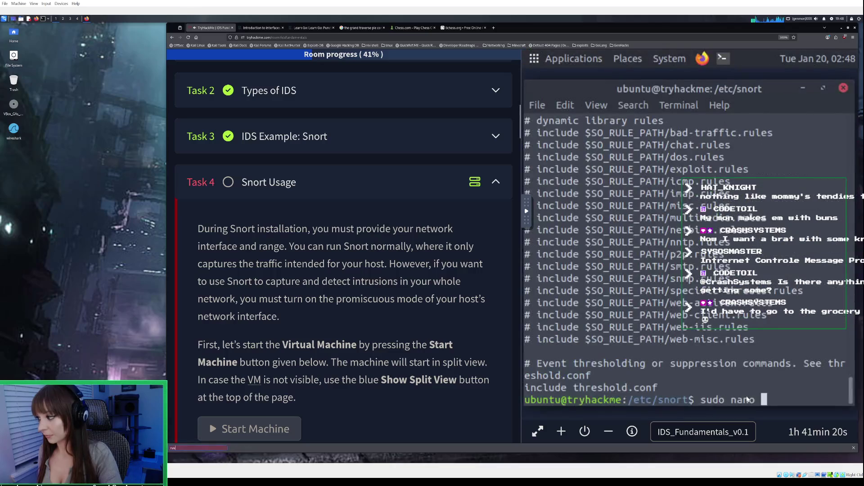
key(Escape)
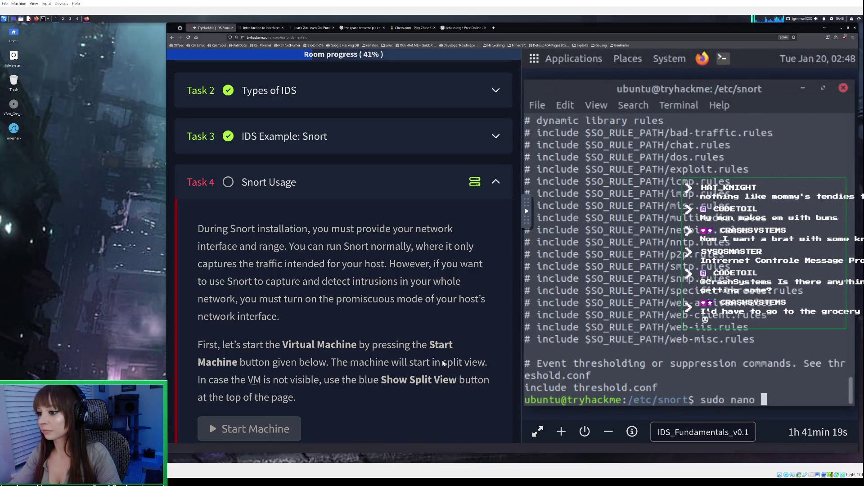
scroll(446, 353, down, 15)
scroll(447, 356, down, 15)
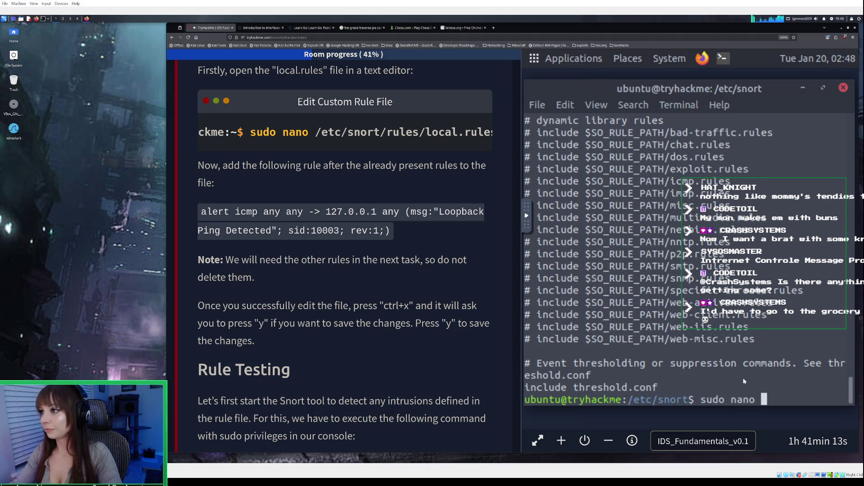
text(./ru)
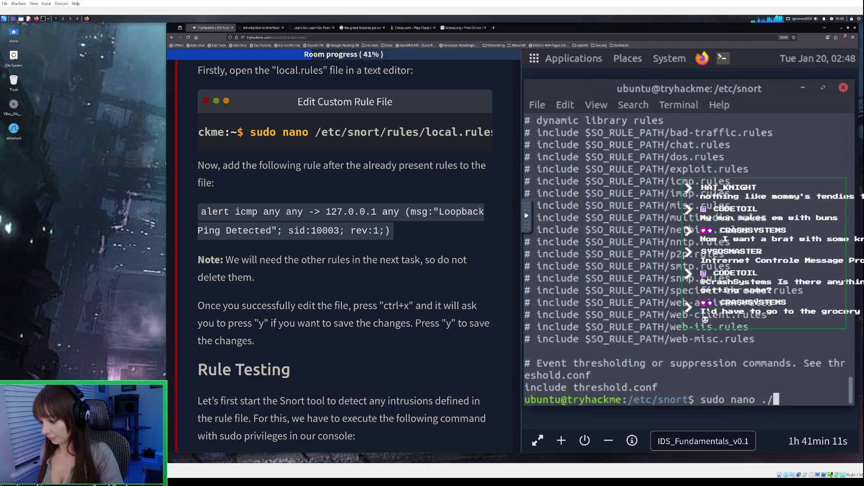
text(les)
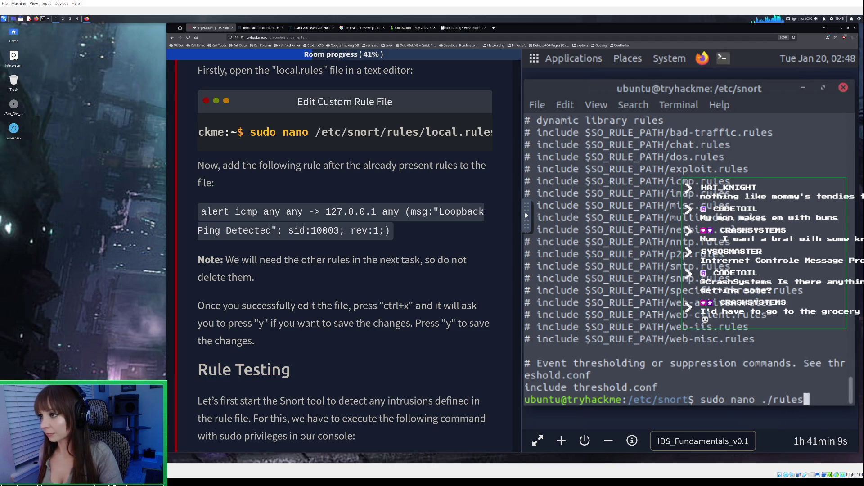
text(/localk)
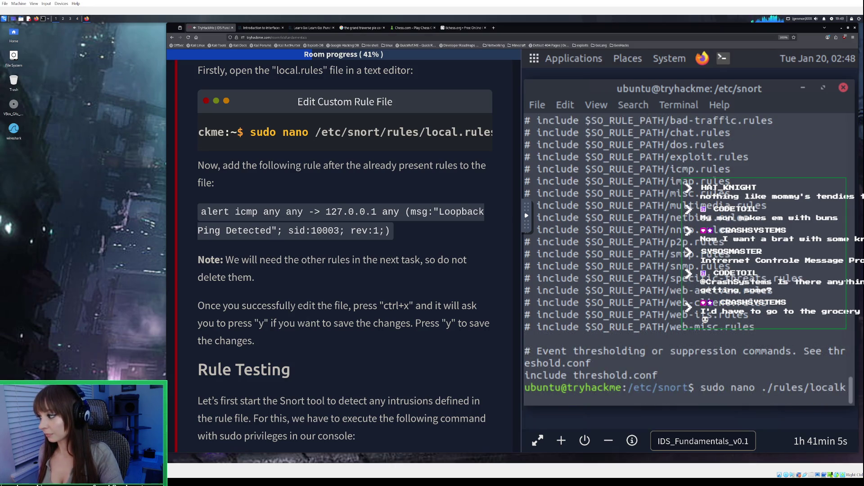
key(BackSpace)
text(.rules)
key(Return)
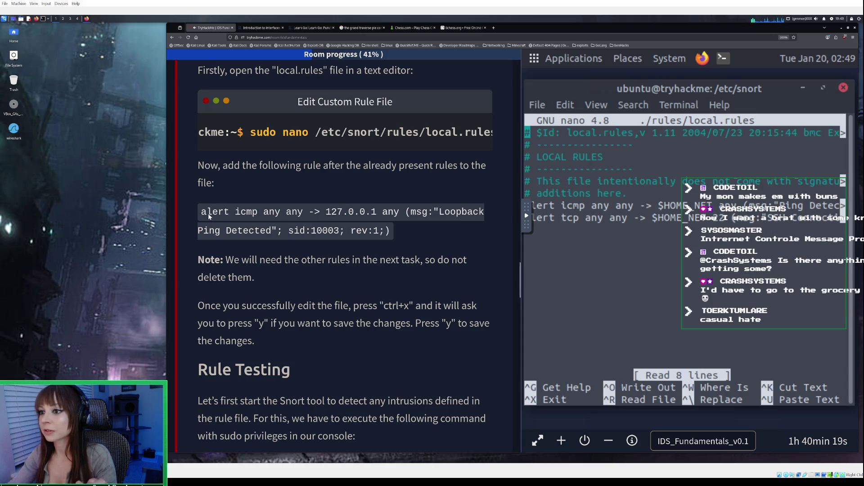
Select the sample Loopback Ping Detected alert rule in the task text.
drag(230, 212, 394, 223)
Copy the sample ICMP loopback alert rule into the virtual machine's clipboard panel.
right_click(368, 212)
click(383, 218)
click(527, 225)
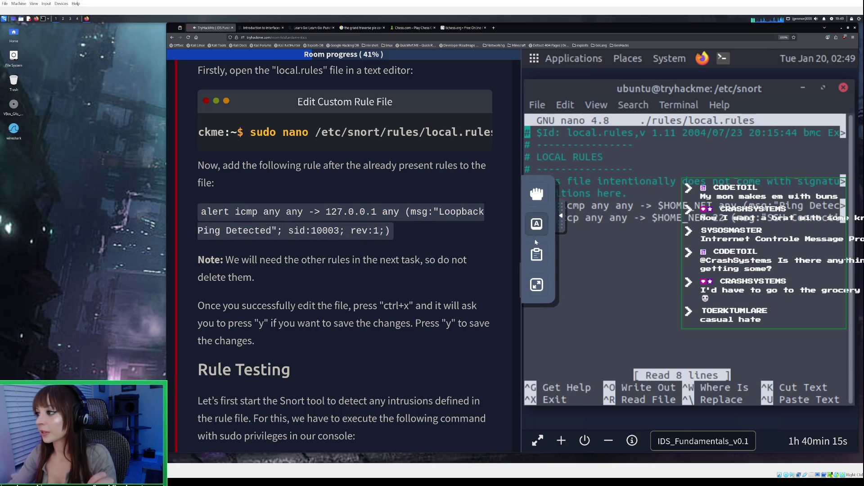
click(536, 255)
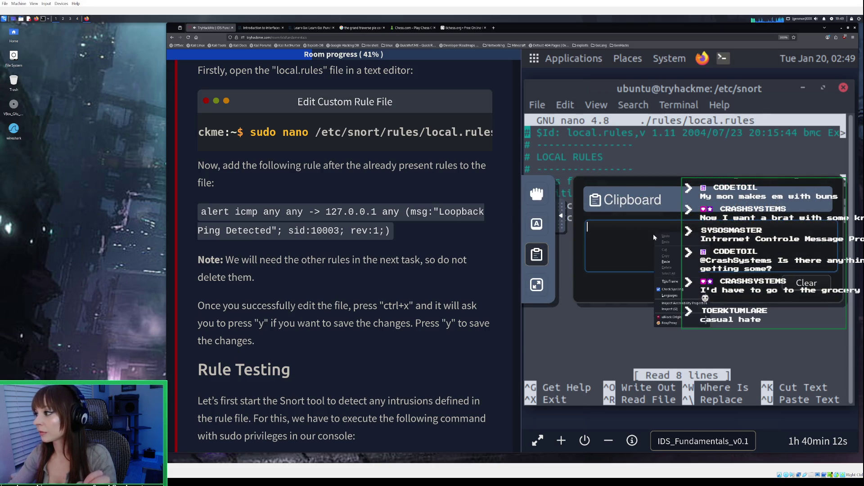
key(ctrl+v)
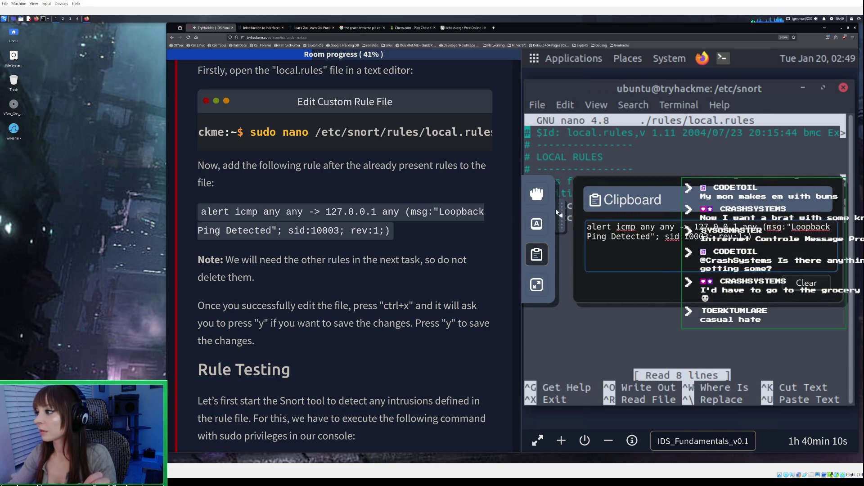
click(562, 215)
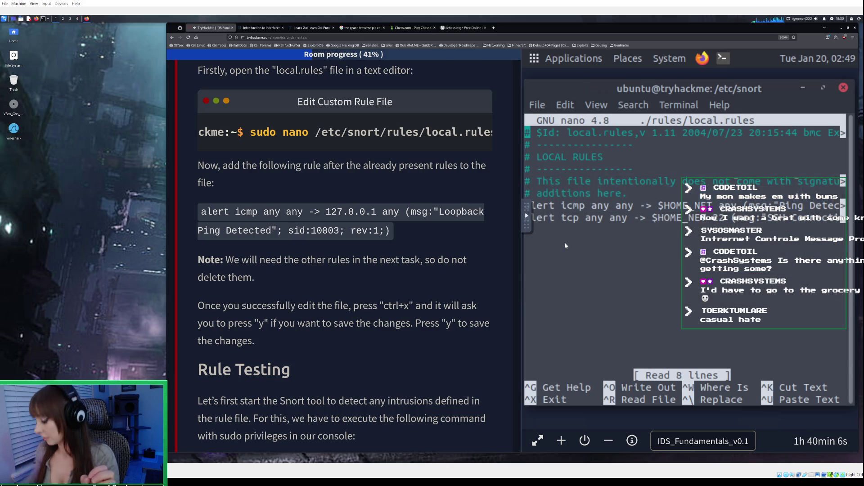
Paste the 127.0.0.1 loopback ping rule at the end of local.rules and review the line.
key(Down)
key(Down)
key(Down)
key(Down)
key(Down)
key(Down)
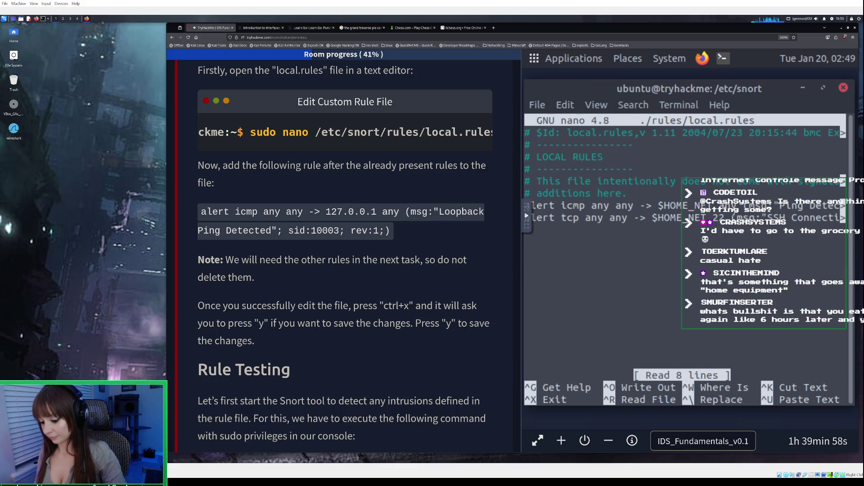
right_click(564, 226)
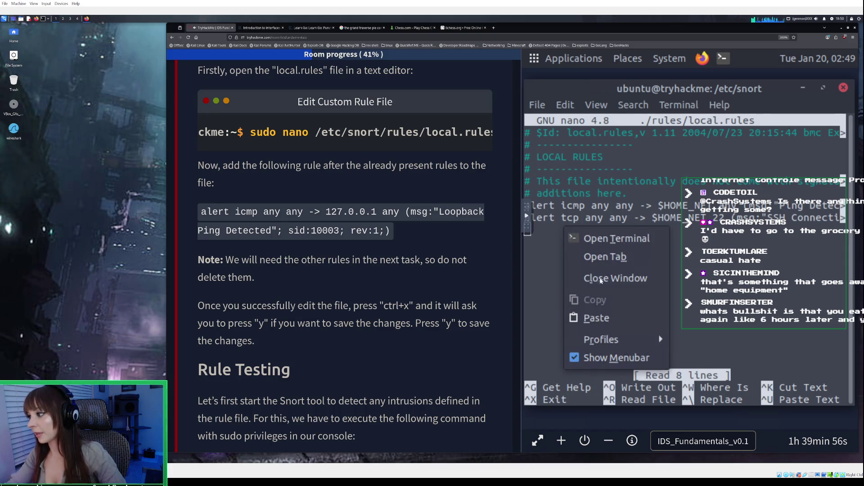
click(607, 320)
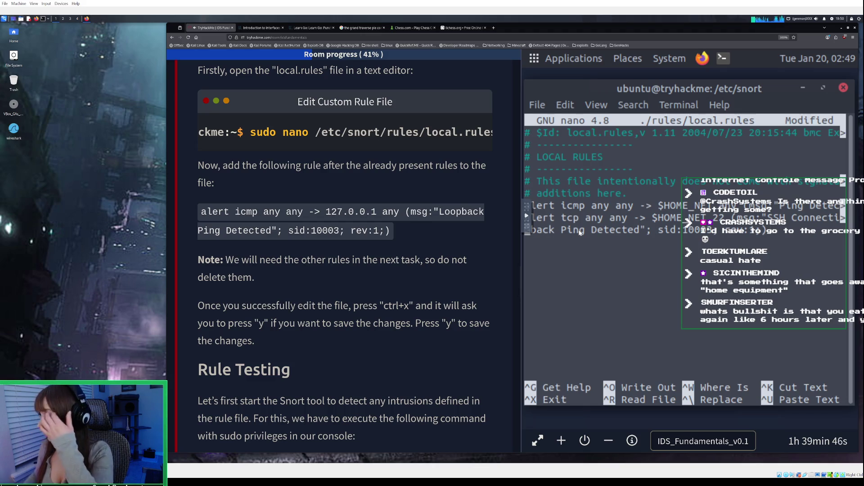
key(Left)
key(Left)
key(Left)
key(Left)
key(Left)
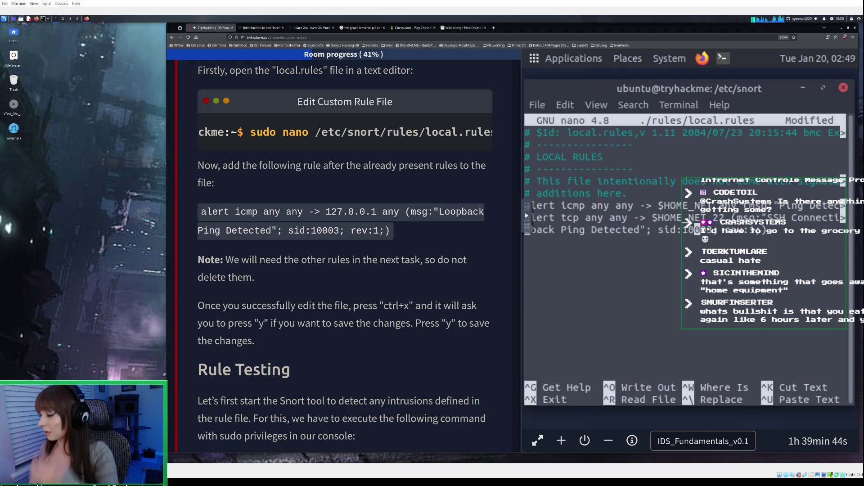
key(Left)
key(Left)
key(Left)
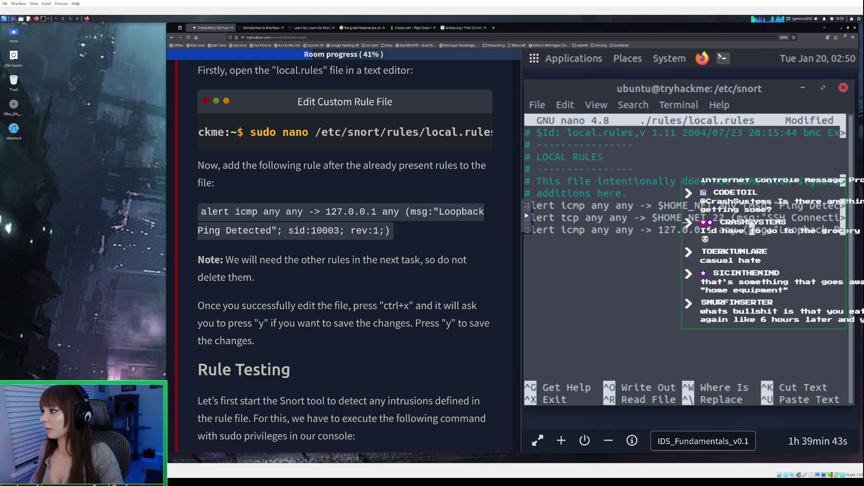
key(Left)
key(Left)
key(Left)
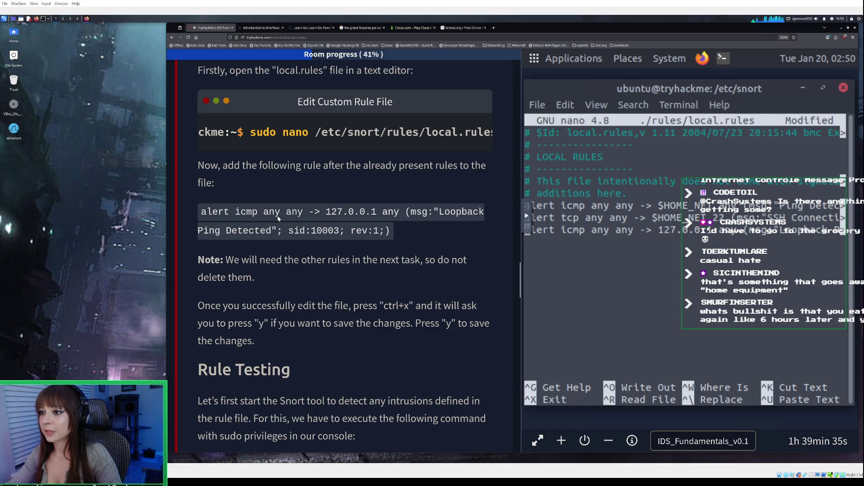
scroll(288, 223, up, 8)
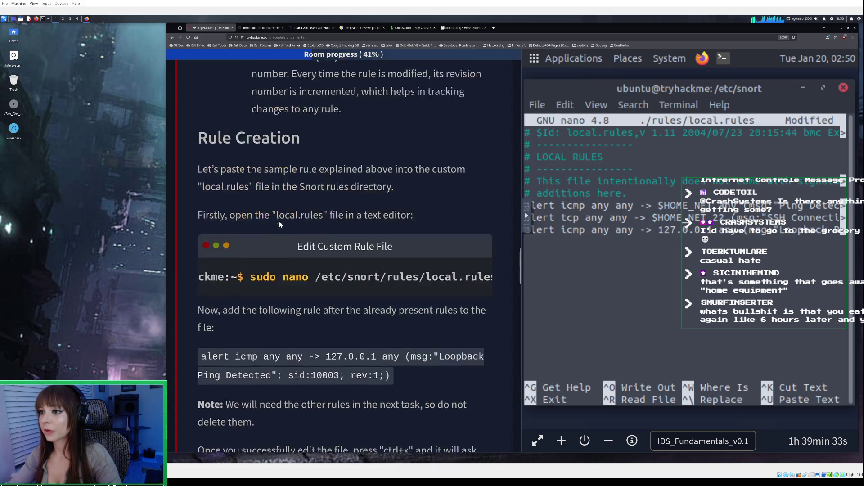
scroll(280, 224, up, 8)
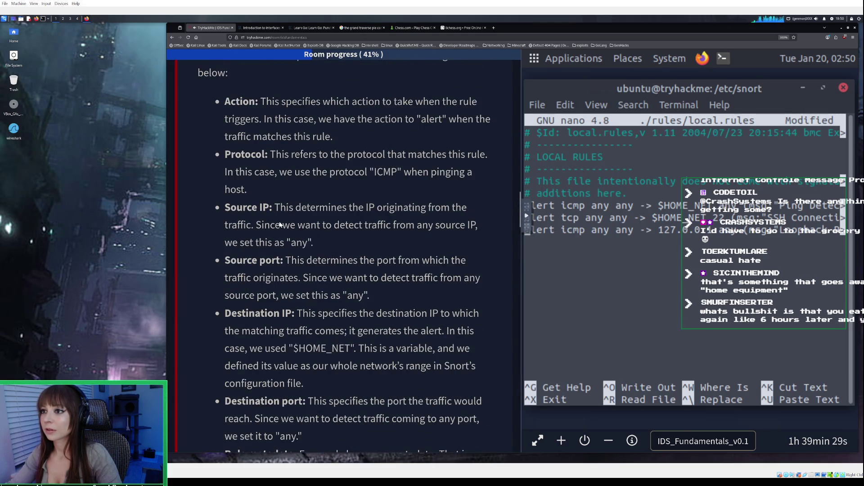
scroll(280, 224, down, 2)
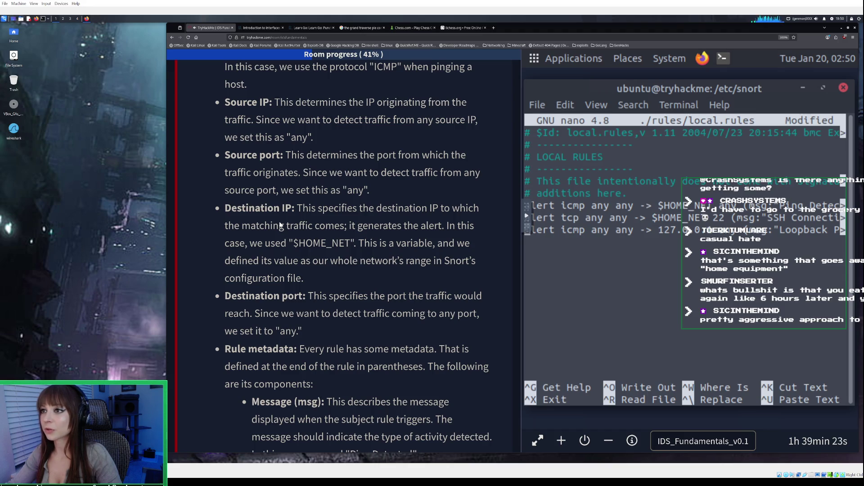
scroll(280, 225, down, 3)
scroll(280, 225, down, 8)
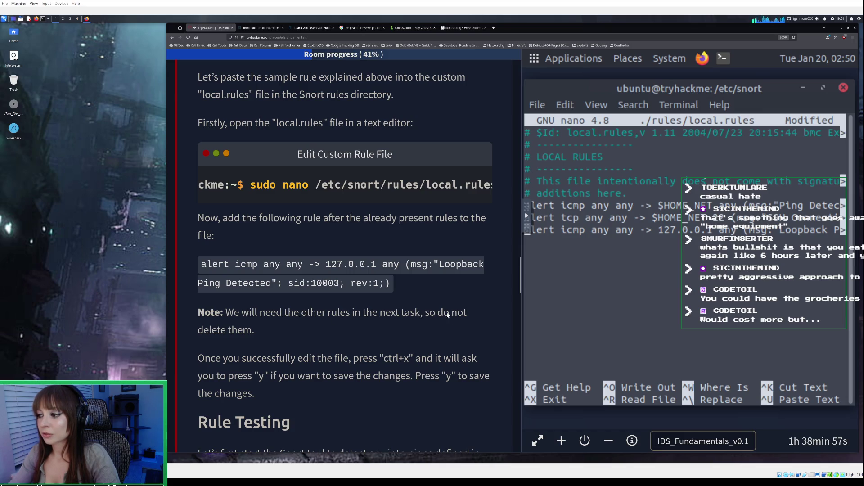
scroll(267, 353, down, 1)
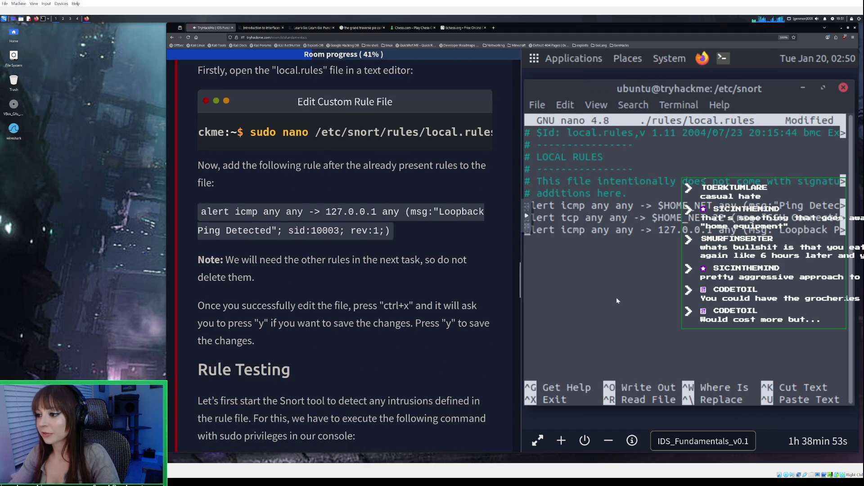
Save local.rules under ./rules/local.rules and exit nano back to the /etc/snort prompt.
key(ctrl+x)
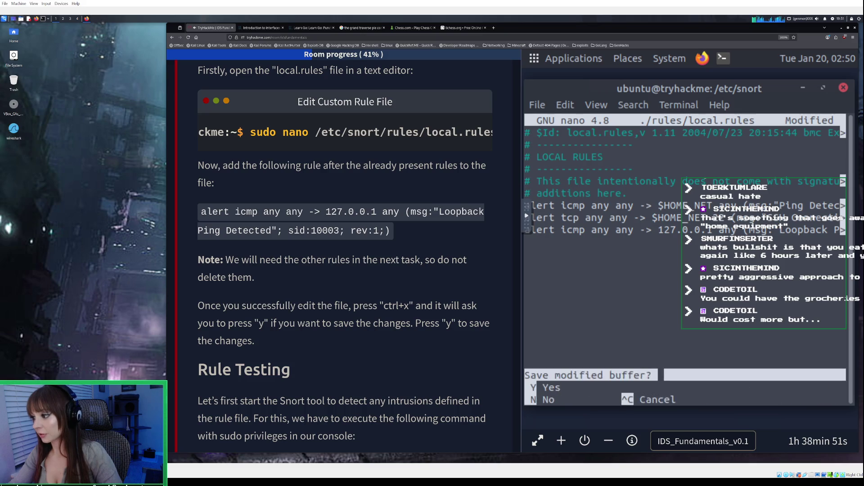
key(y)
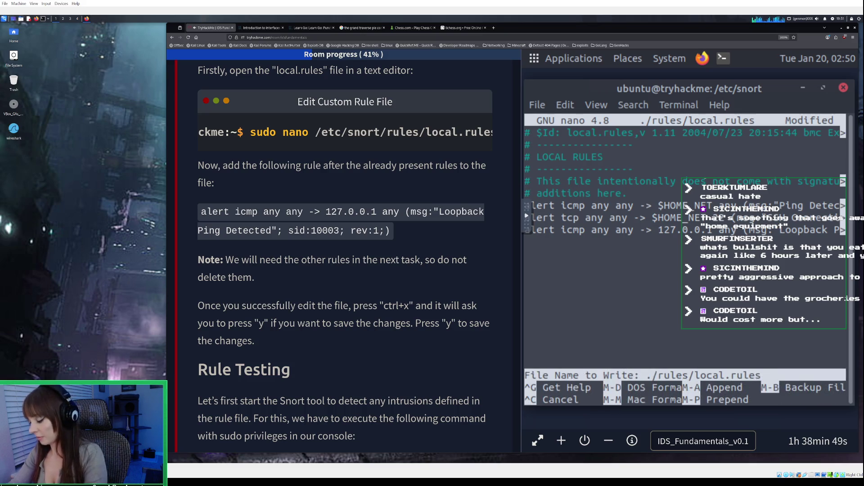
key(Return)
scroll(297, 333, down, 3)
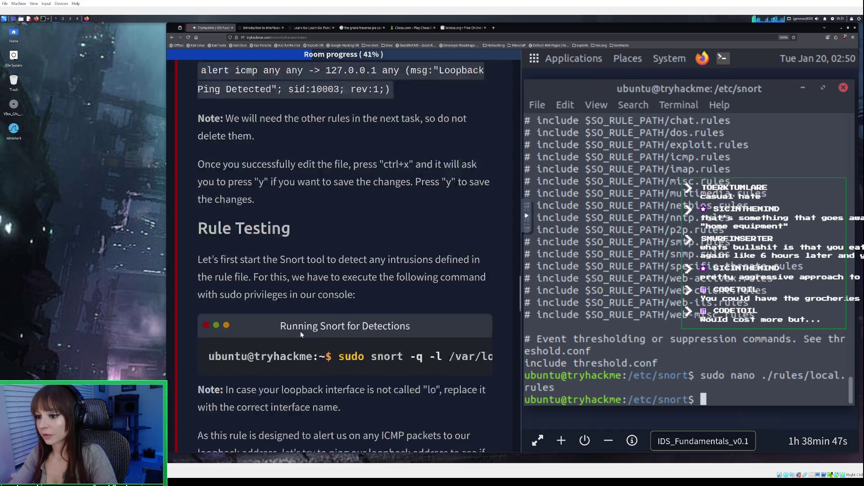
scroll(301, 334, down, 1)
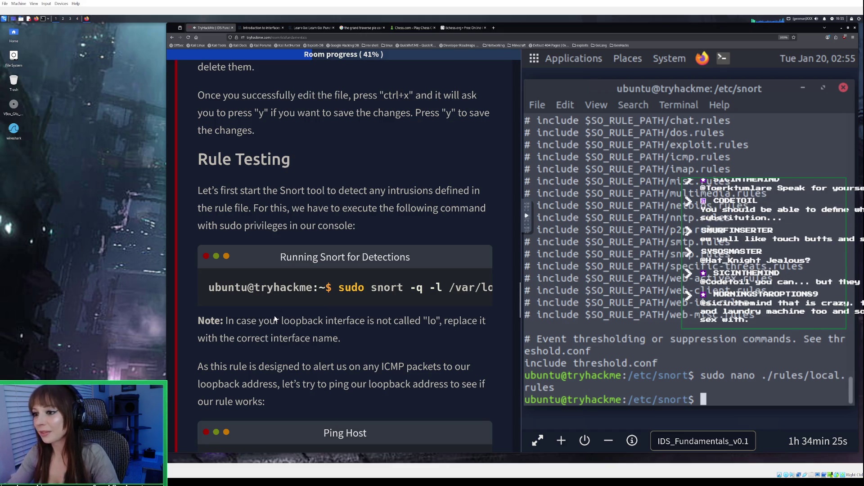
scroll(275, 318, down, 1)
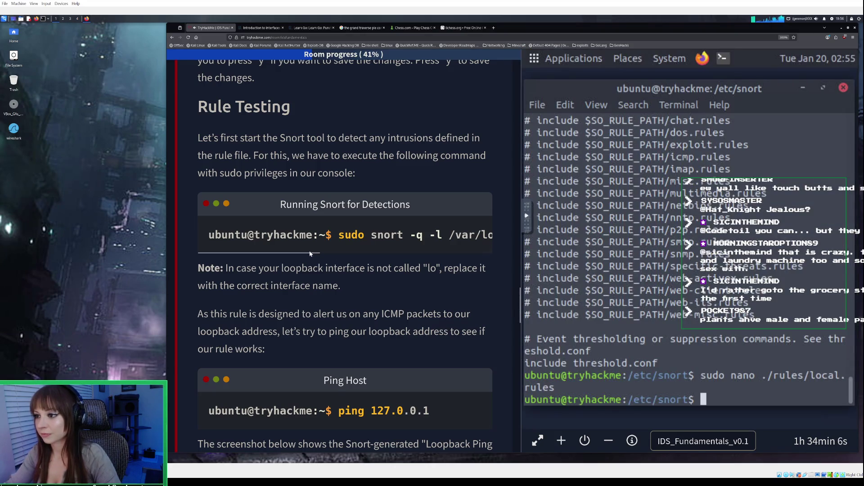
Copy the Snort loopback detection command into the virtual machine's shared clipboard.
drag(310, 256, 380, 270)
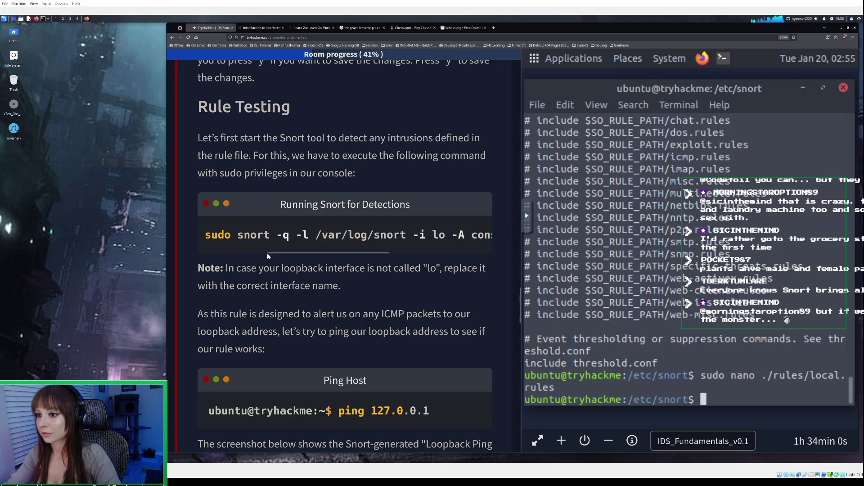
mouse_move(206, 235)
mouse_down()
mouse_move(507, 234)
mouse_move(472, 237)
mouse_up()
key(ctrl+c)
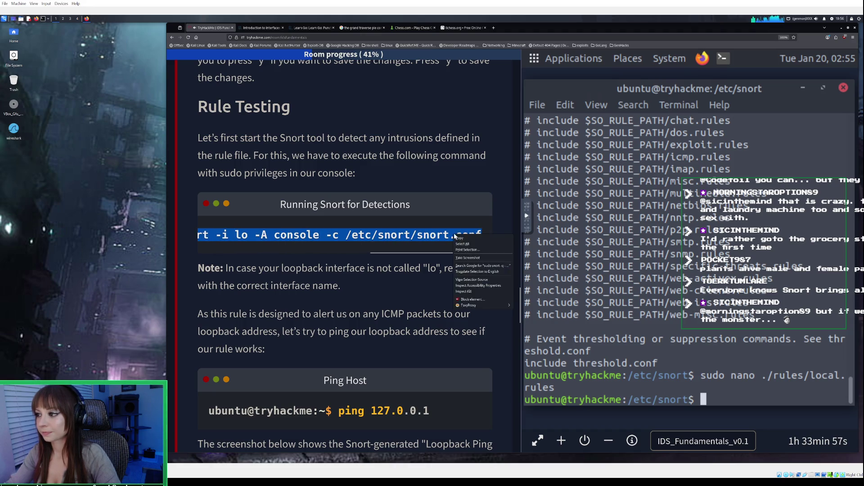
click(529, 228)
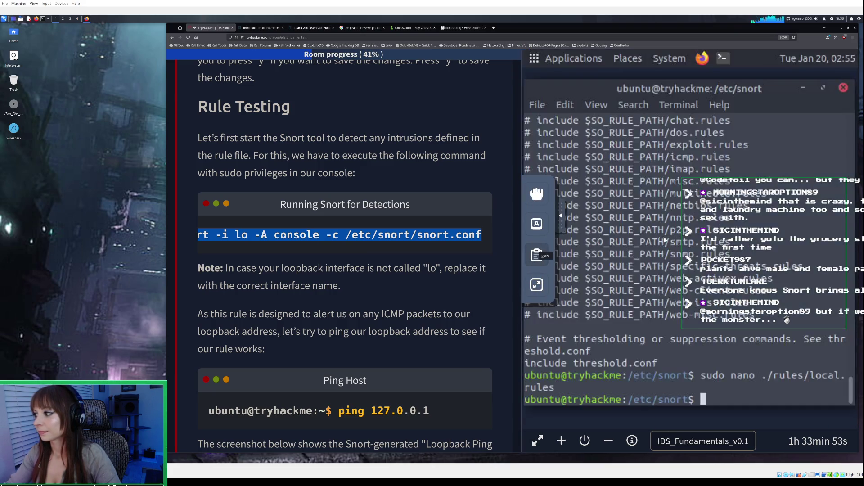
click(539, 254)
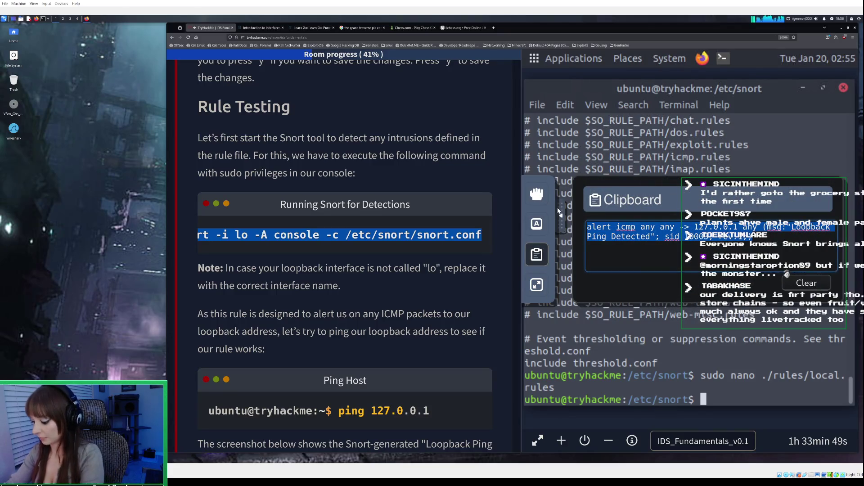
key(ctrl+v)
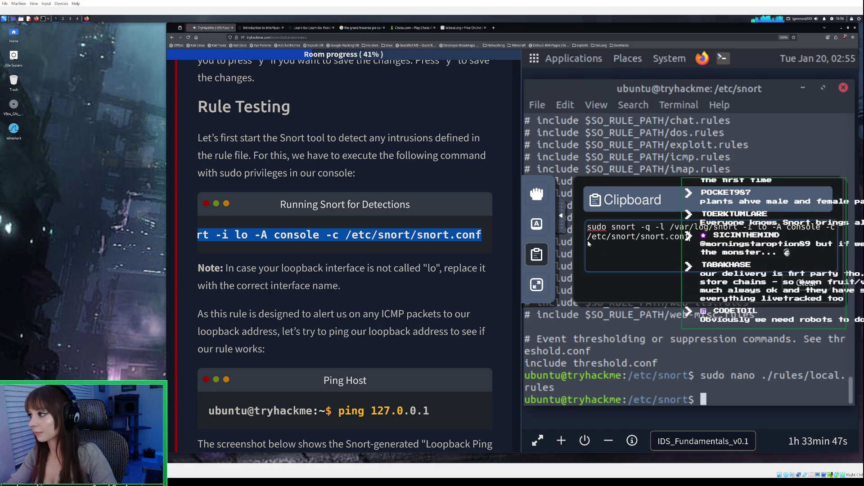
click(561, 223)
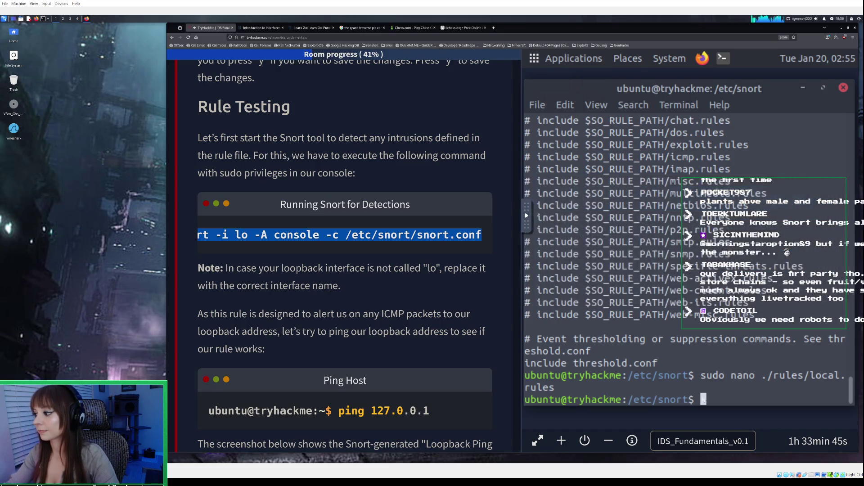
Paste and run Snort on lo with console alerts using /etc/snort/snort.conf.
right_click(720, 404)
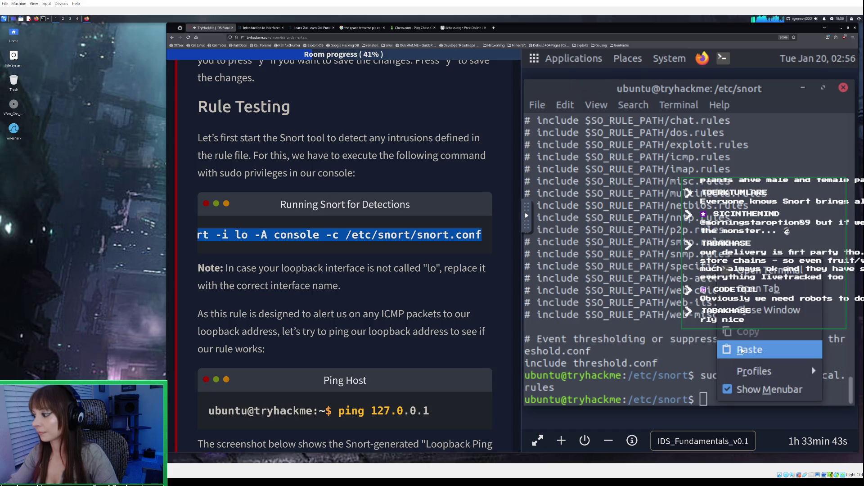
click(742, 350)
key(Return)
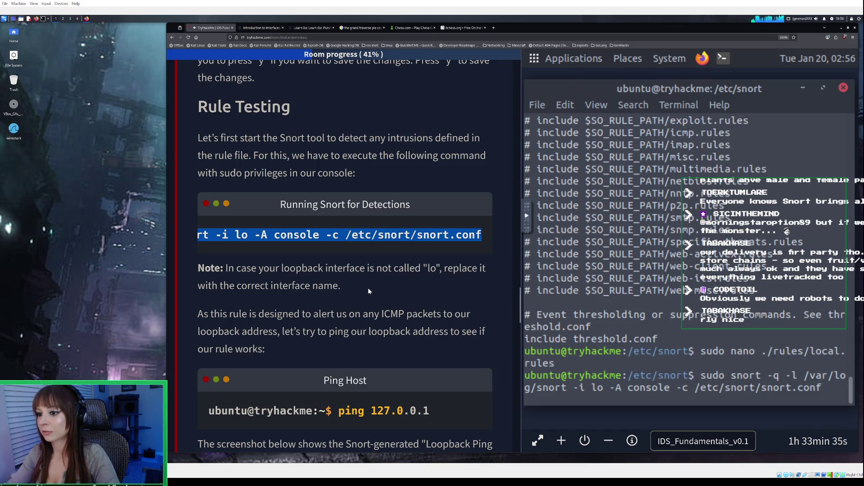
scroll(371, 291, down, 1)
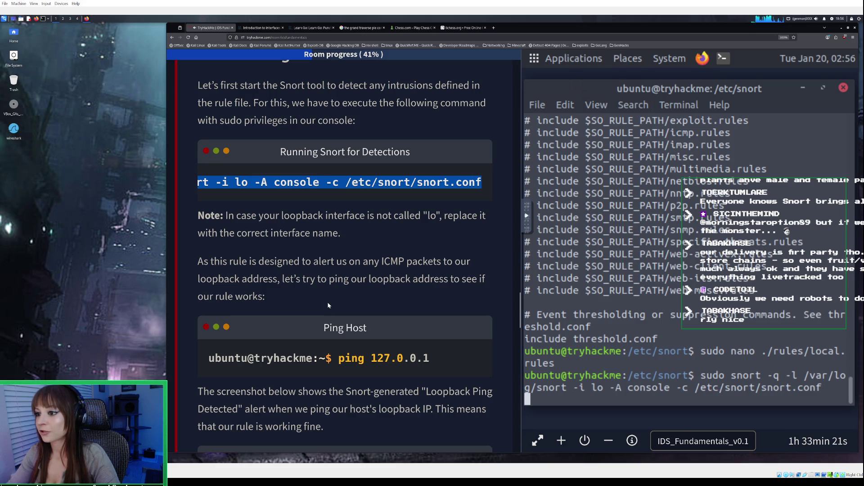
scroll(342, 296, down, 2)
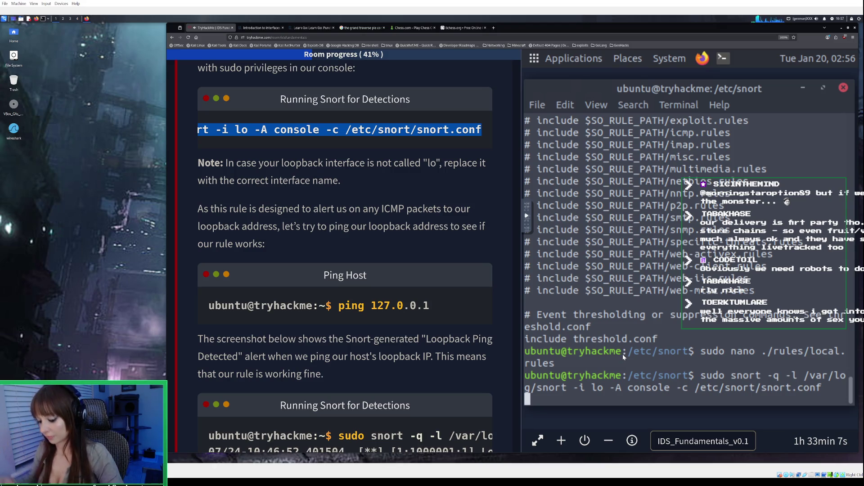
In a new terminal tab, ping 127.0.0.1 to trigger the loopback rule.
key(ctrl+shift+t)
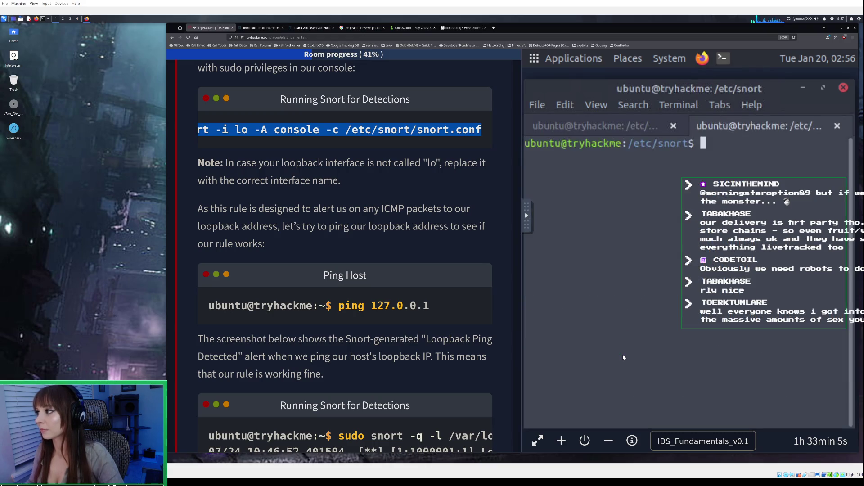
text(ping 12)
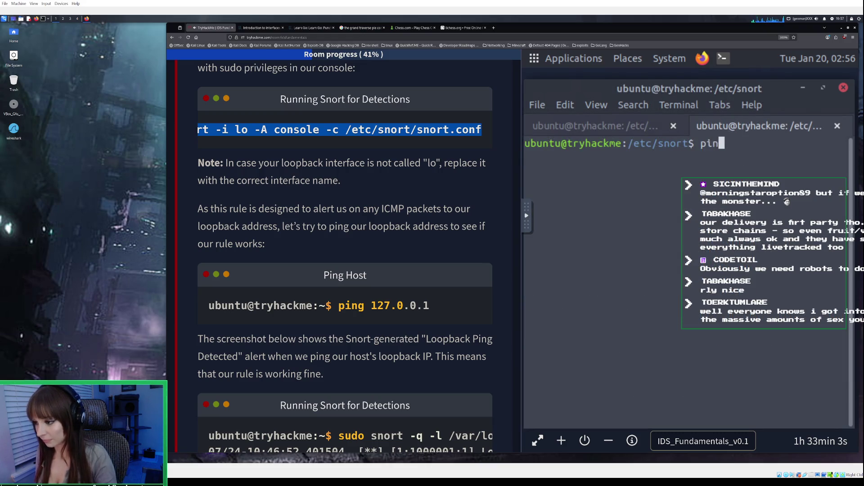
text(7.0.0.1)
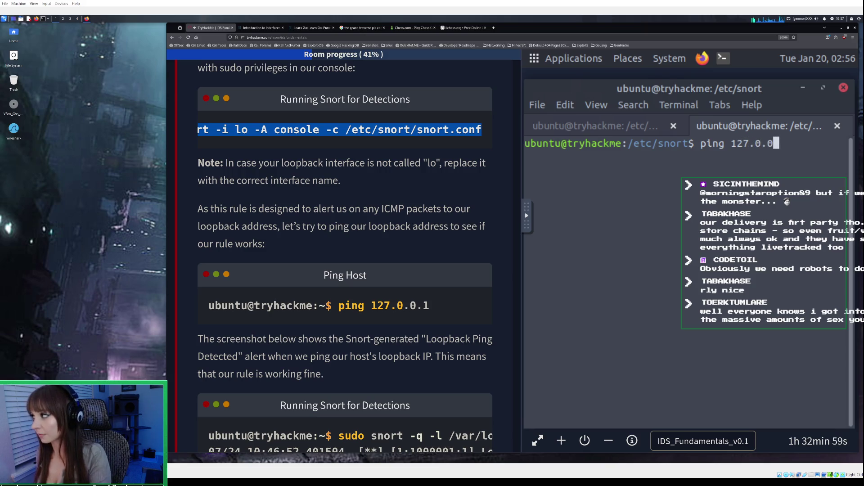
key(Return)
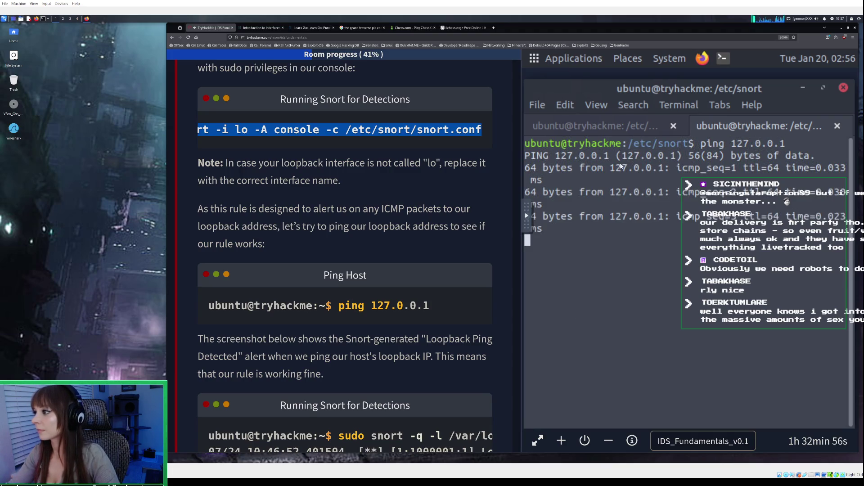
Stop the ping and view the Loopback Ping Detected alerts in the Snort tab.
click(616, 129)
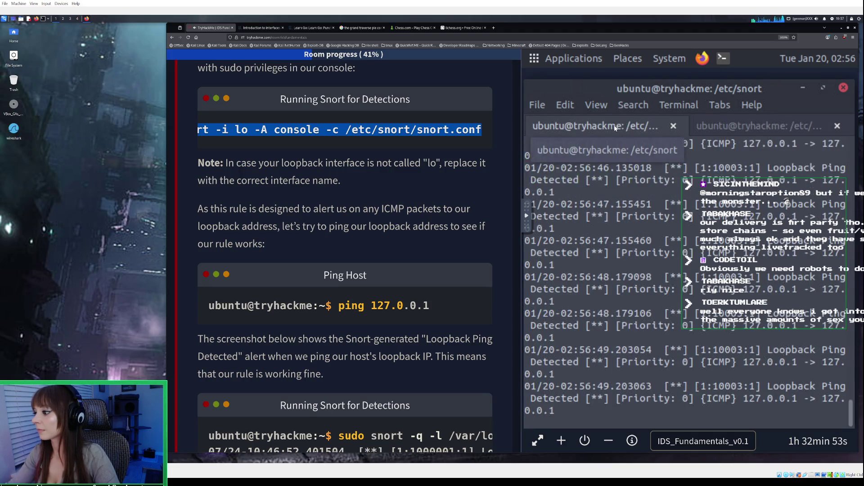
click(698, 125)
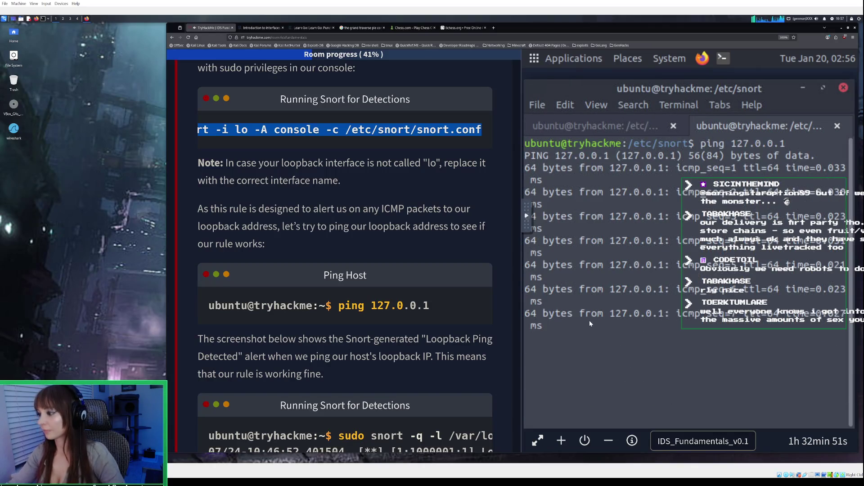
key(ctrl+c)
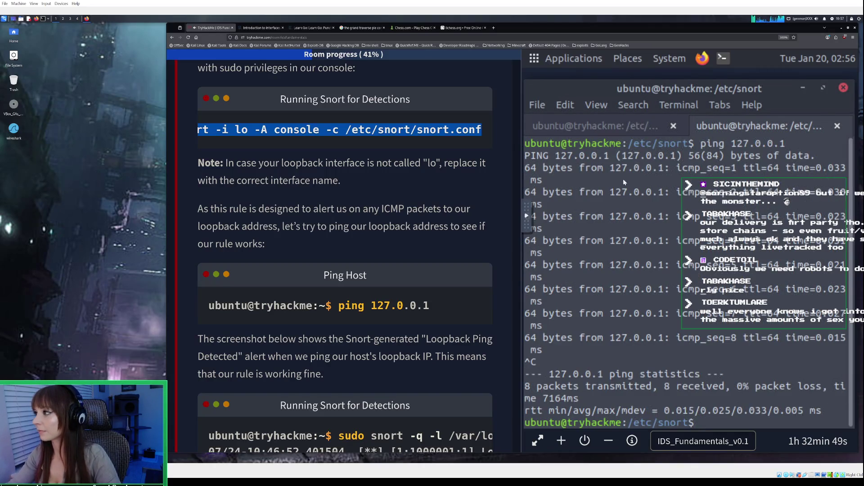
click(632, 127)
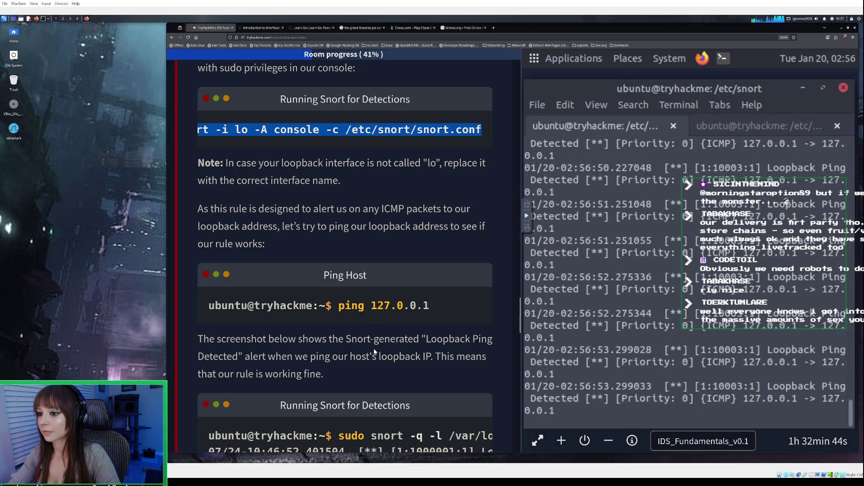
scroll(375, 352, down, 3)
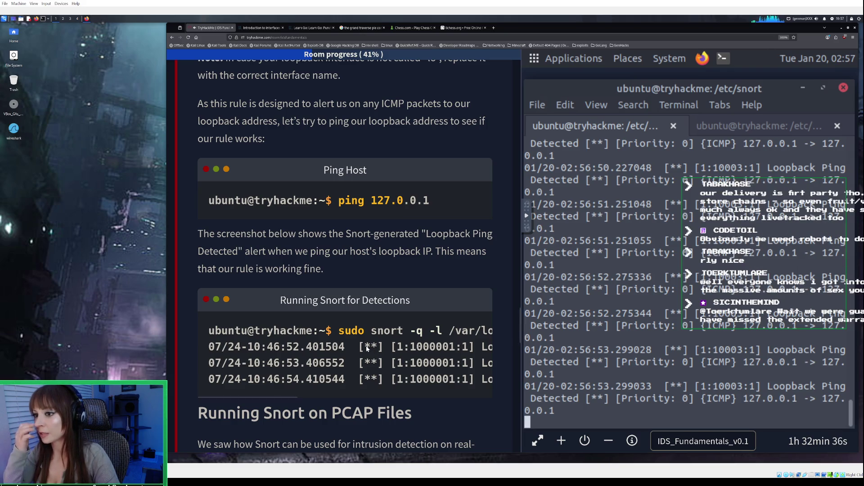
Scroll the task guide down to the Running Snort on PCAP section.
scroll(373, 345, down, 2)
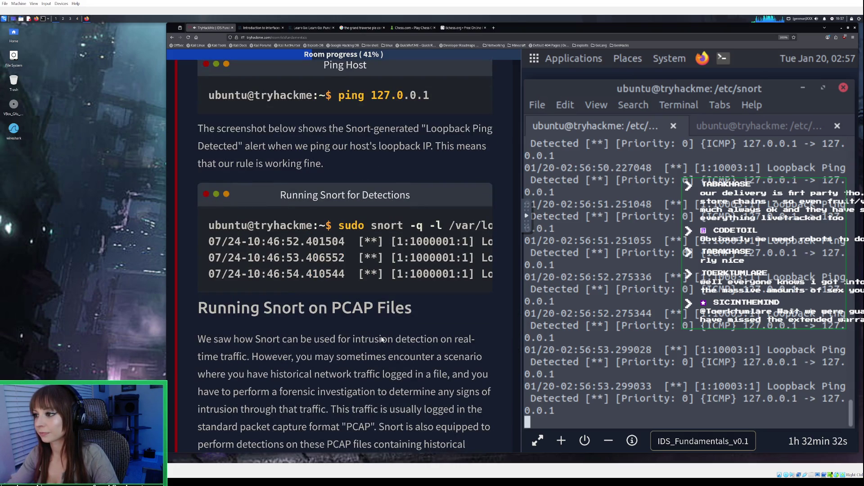
scroll(382, 338, down, 3)
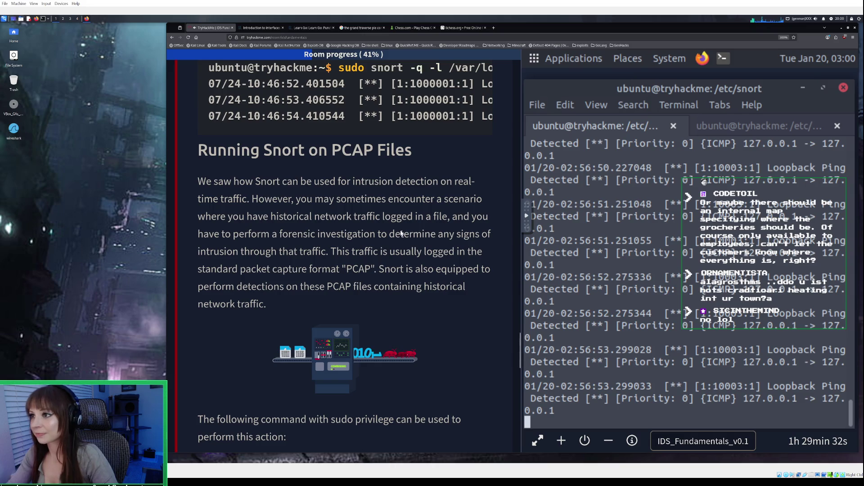
scroll(402, 232, down, 1)
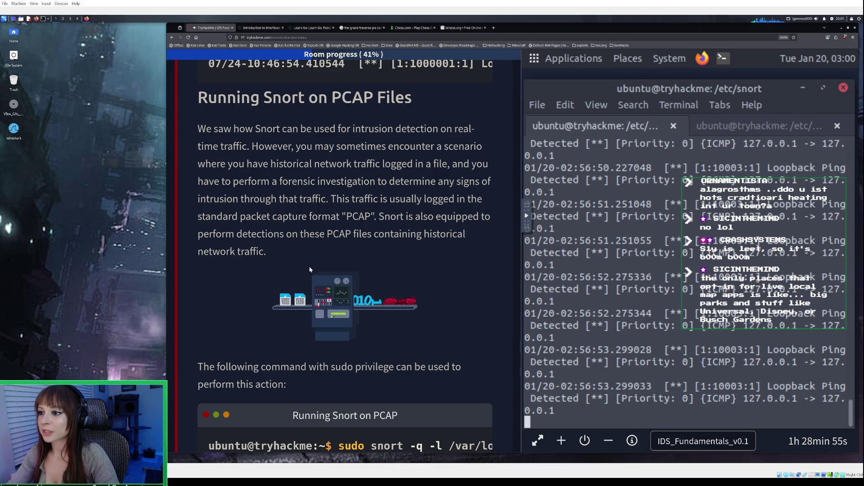
scroll(310, 269, down, 2)
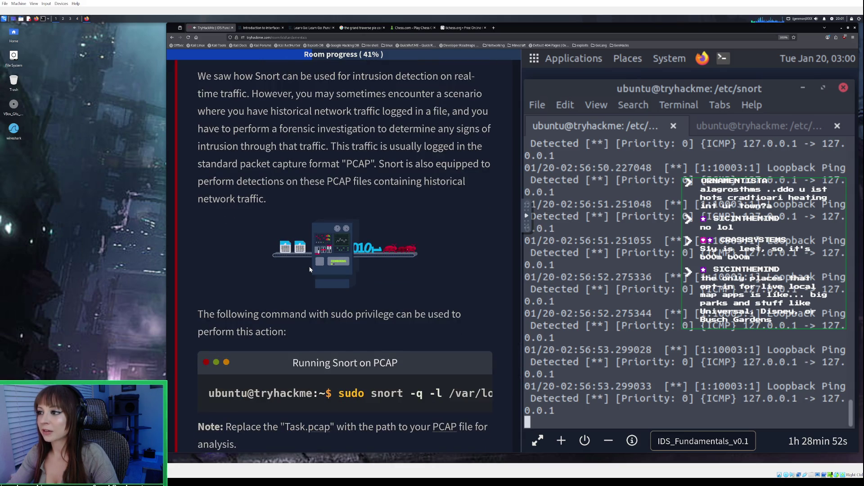
scroll(310, 269, down, 4)
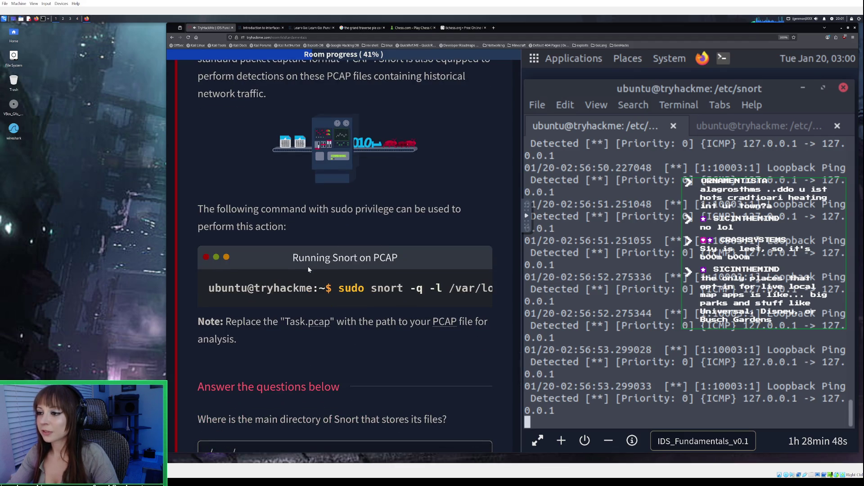
scroll(275, 281, down, 2)
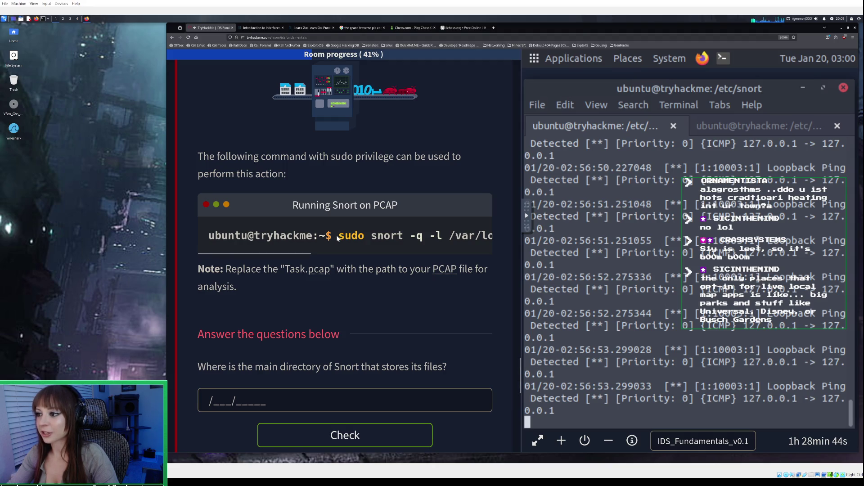
Copy the Snort PCAP analysis command from the task text.
drag(348, 237, 501, 238)
right_click(445, 234)
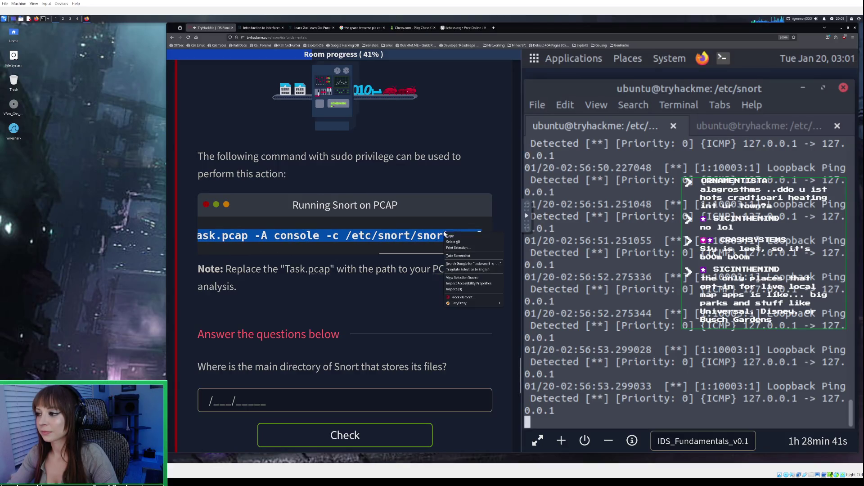
click(452, 237)
click(528, 221)
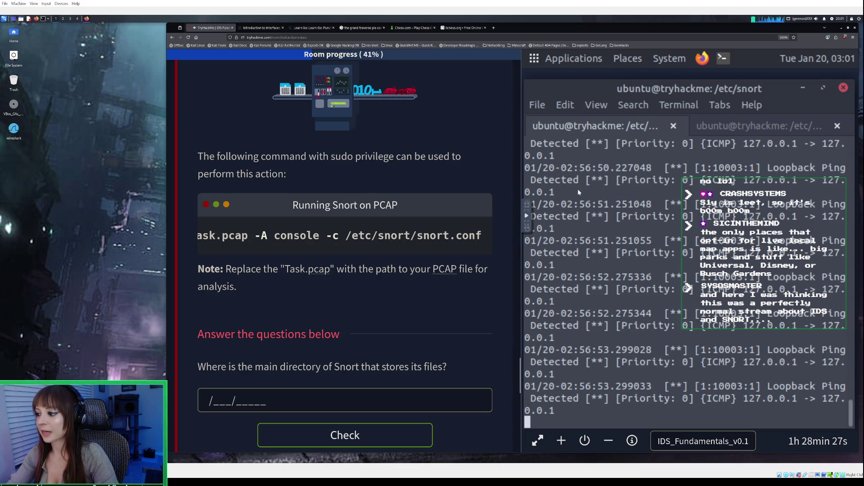
click(527, 217)
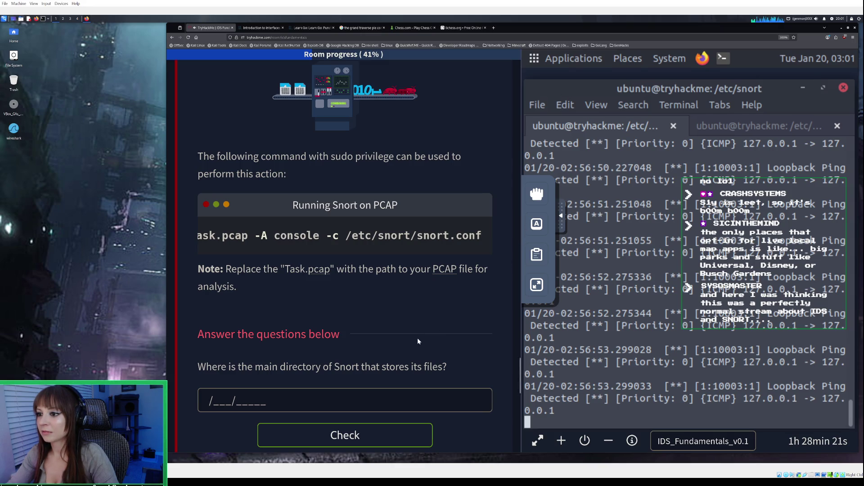
click(561, 216)
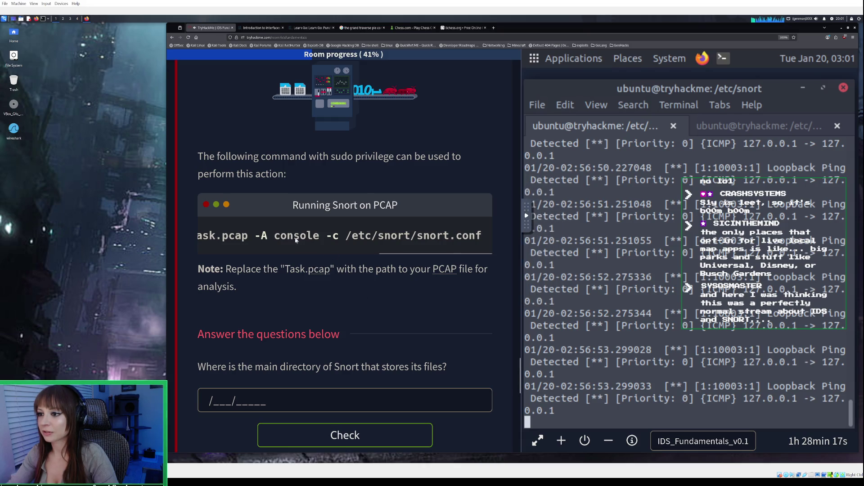
mouse_move(385, 253)
mouse_down()
mouse_move(226, 251)
mouse_move(344, 235)
mouse_move(491, 239)
mouse_up()
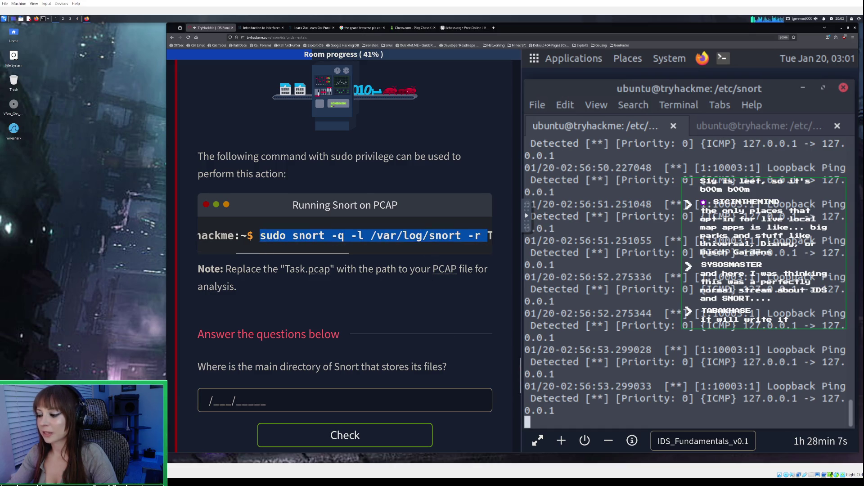
In the Obsidian IDS note, add the PCAP detection sentence and a code block starting 'sudo snort -q -l /var/log/snort'.
key(alt+Tab)
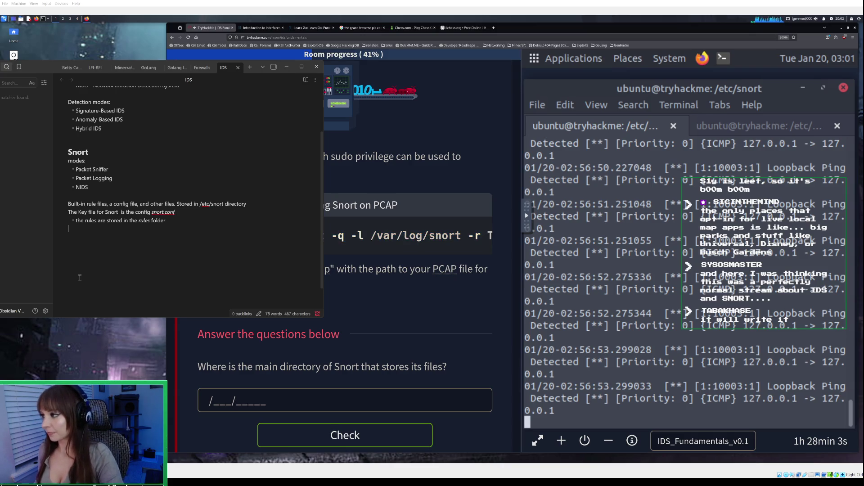
key(Return)
key(Return)
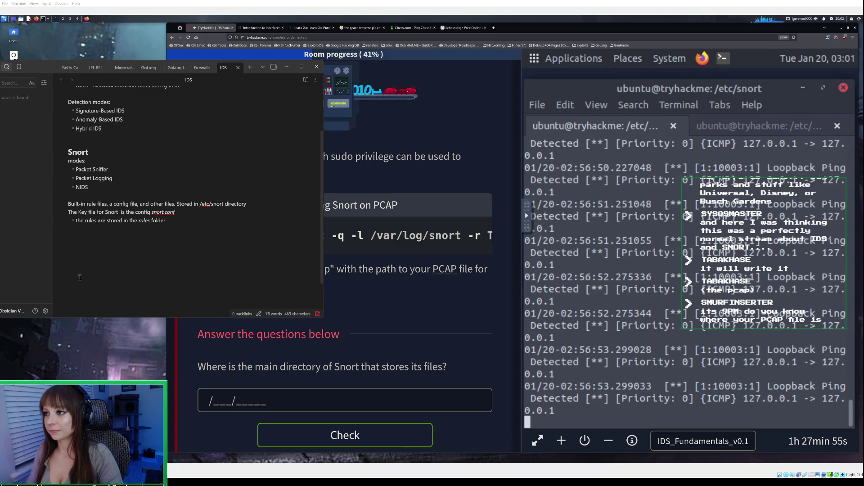
scroll(405, 270, up, 5)
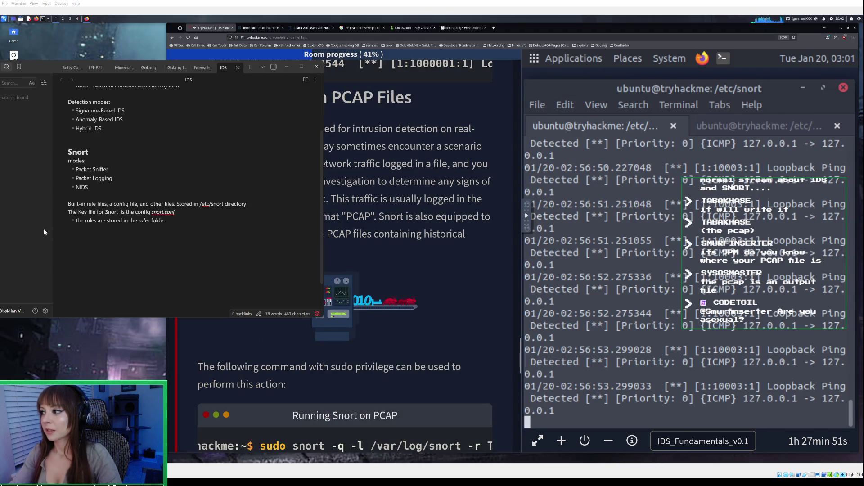
text(Perform )
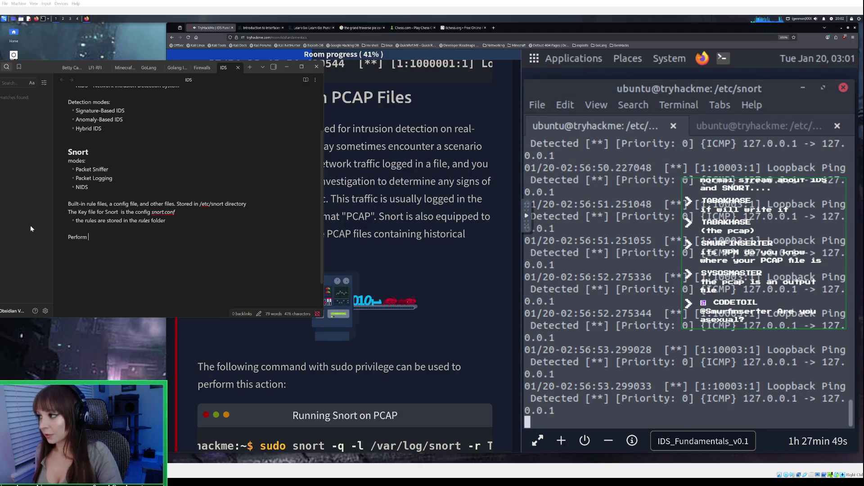
text(detections on a PCAP file containing historical network traffic:)
key(Return)
text(```)
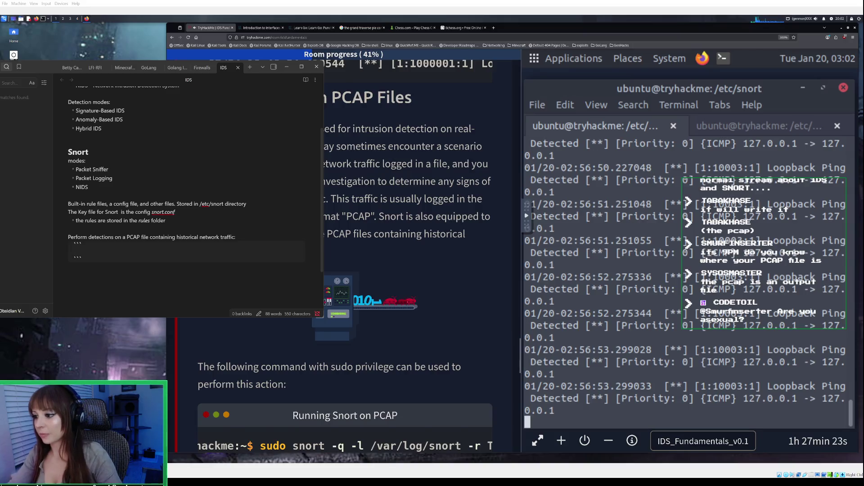
scroll(406, 271, down, 3)
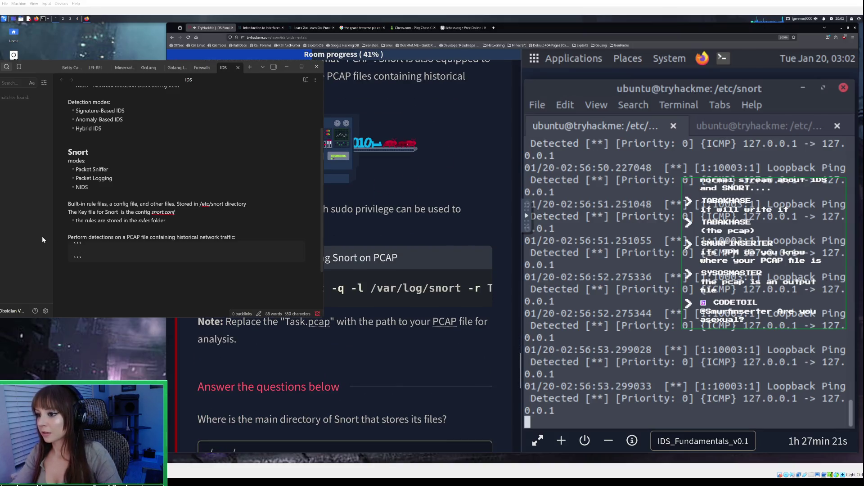
text(sudo snort )
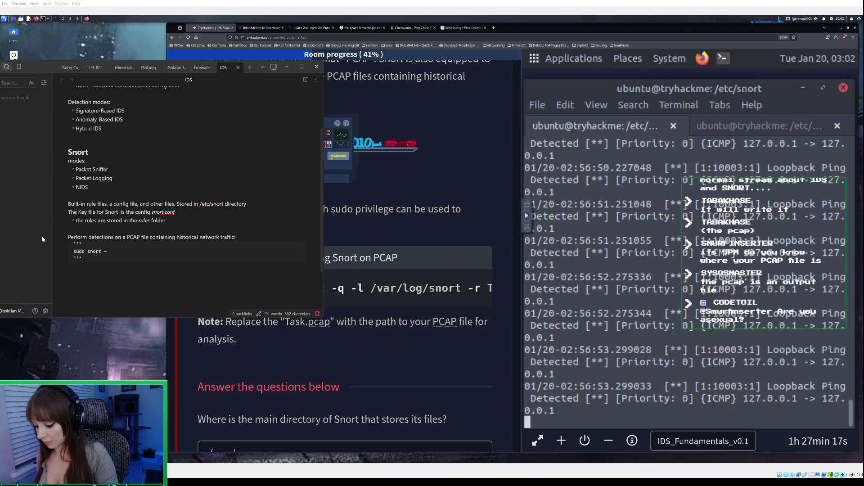
text(-q -l )
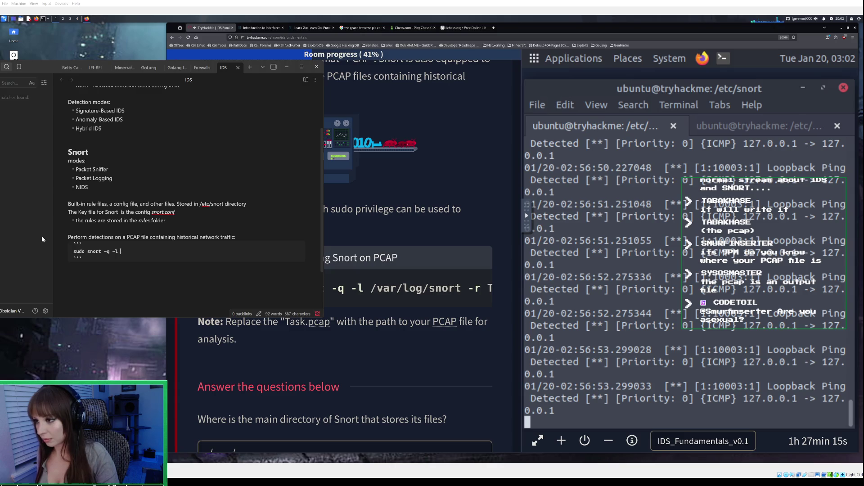
text(/var)
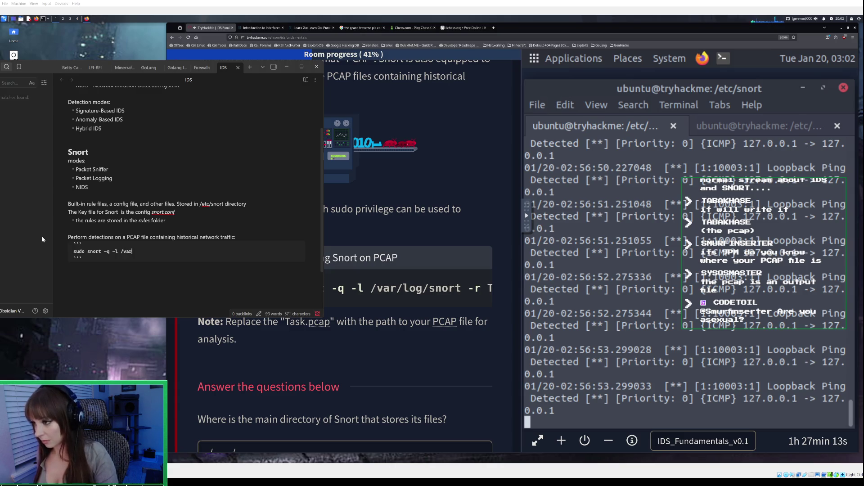
text(/log/sno)
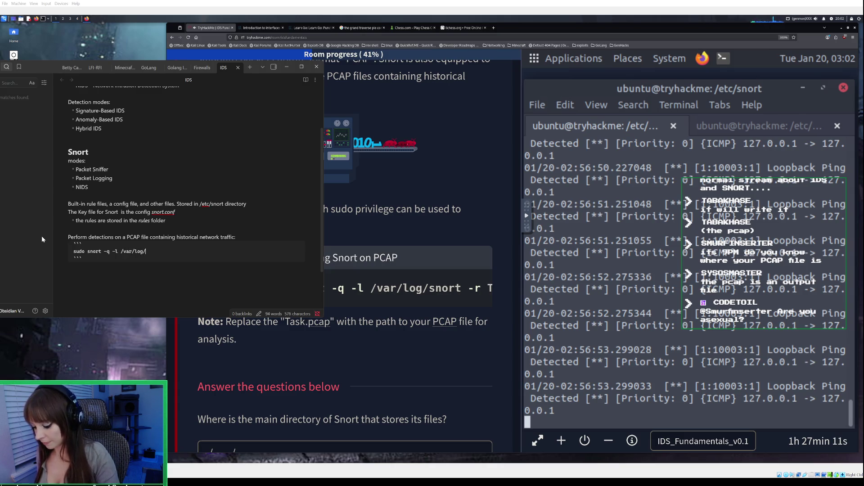
text(rt)
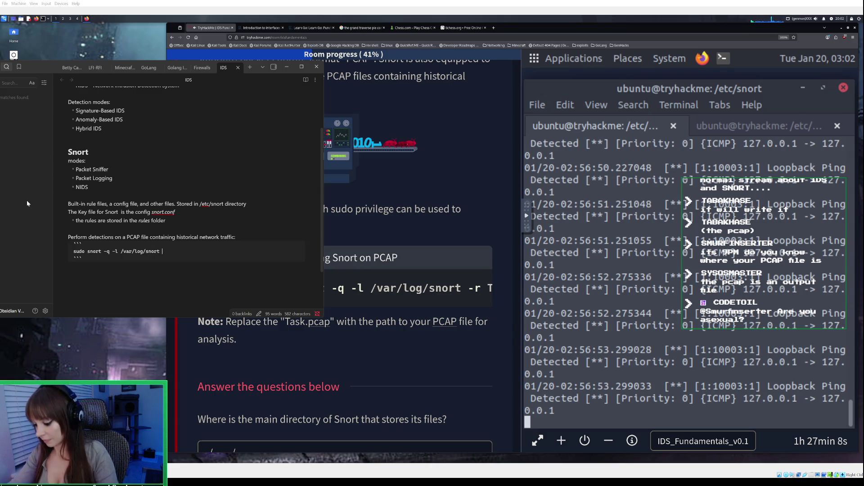
text(-r)
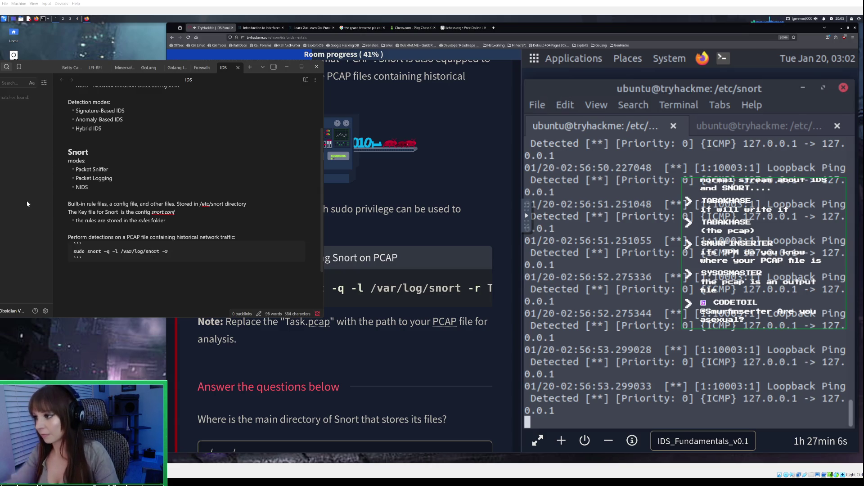
Check the PCAP command in the tutorial, then begin typing Example.pcap after -r in the note.
click(336, 288)
drag(351, 306, 472, 319)
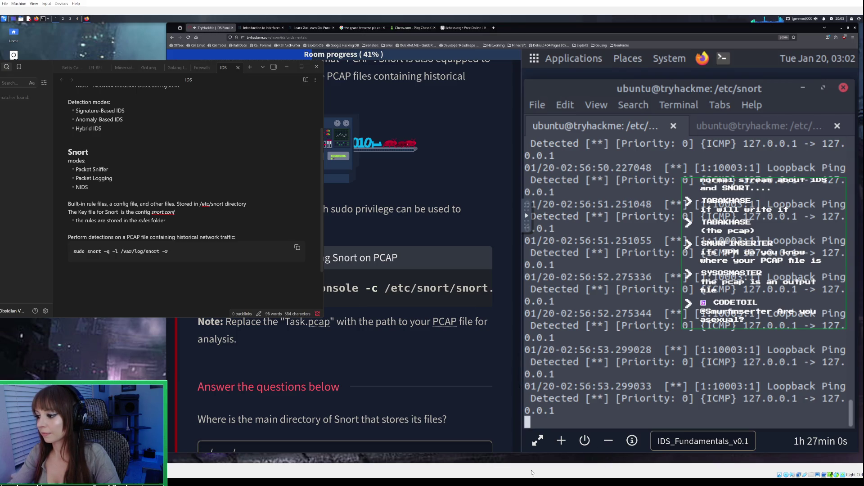
click(169, 252)
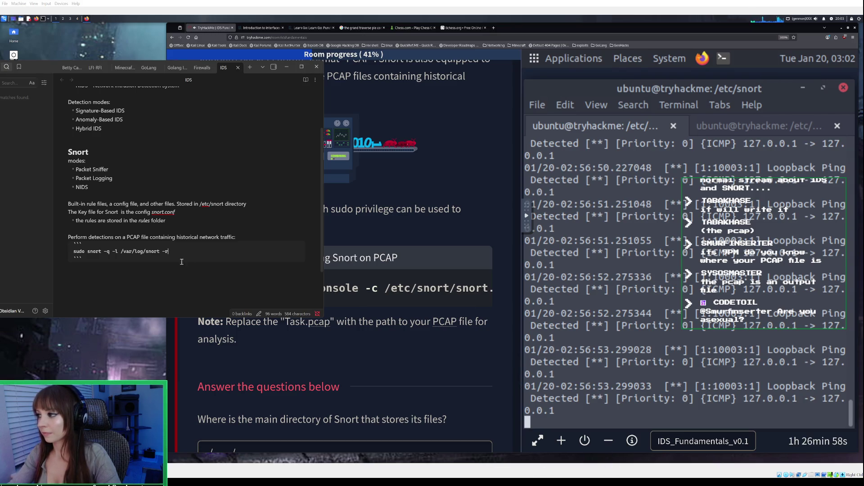
text(Ex)
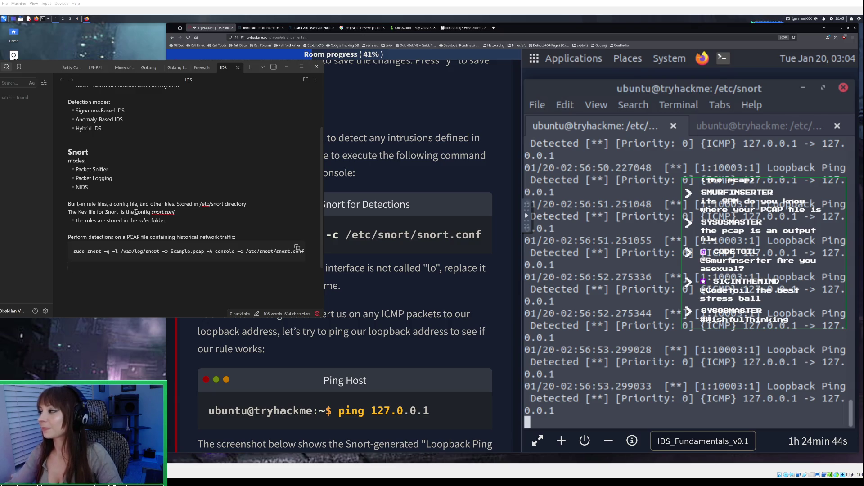
Add the line 'start the snort tool to detect any intrusions defined in the rule file:' and open a code block.
click(287, 67)
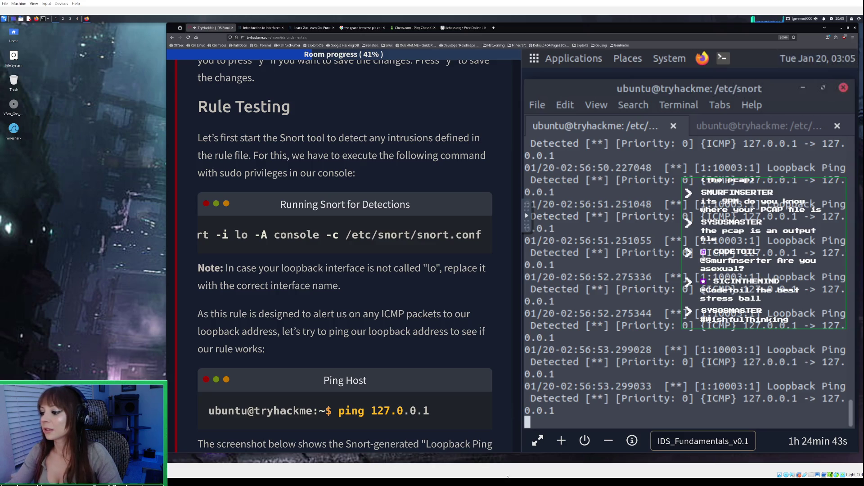
key(alt+Tab)
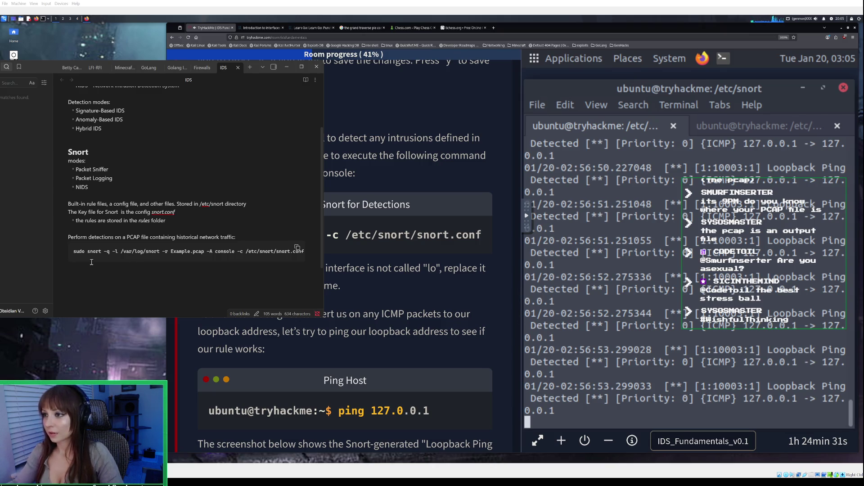
text(start the snort )
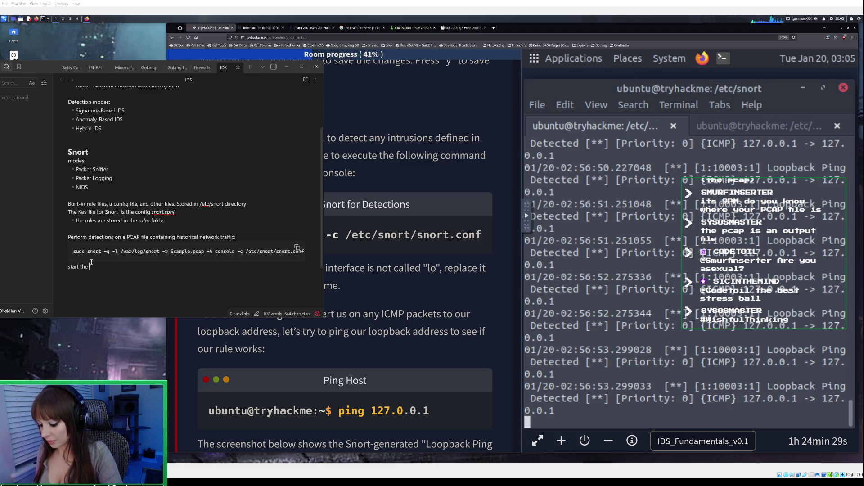
text(tool to )
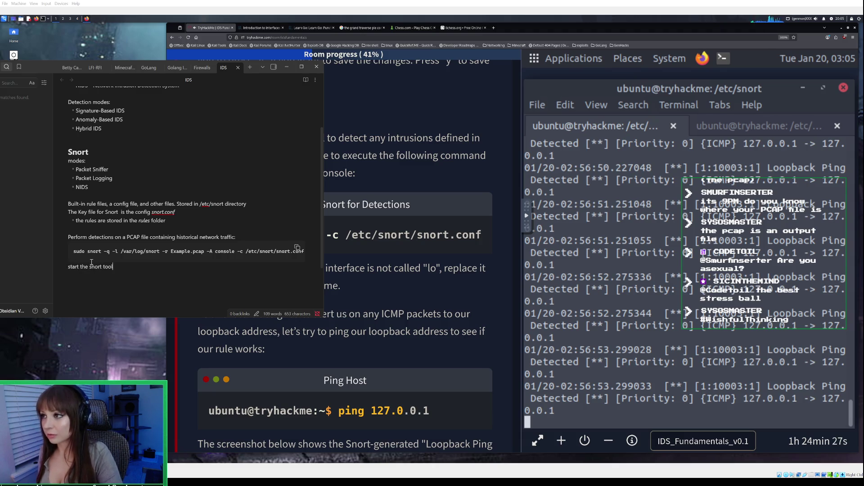
text(detect any intr)
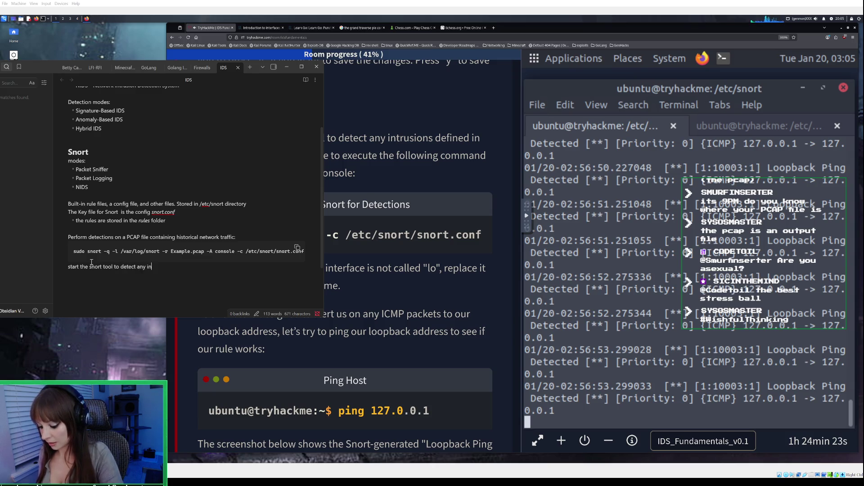
text(usions)
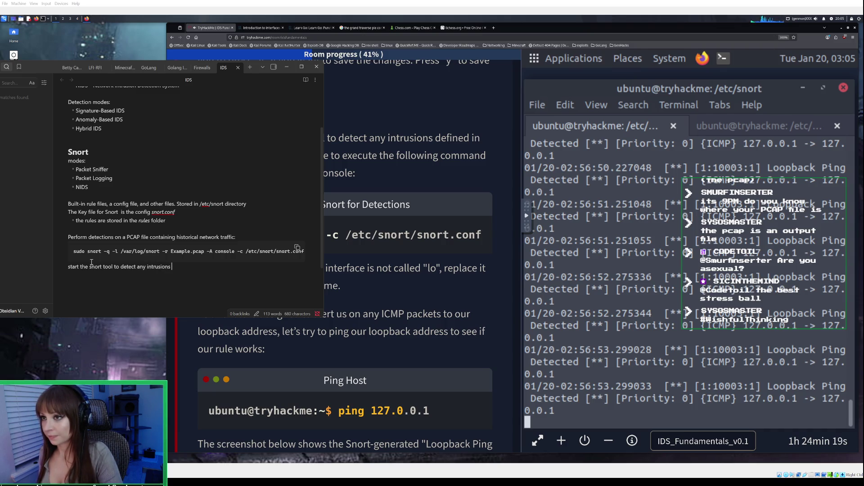
text( defined i)
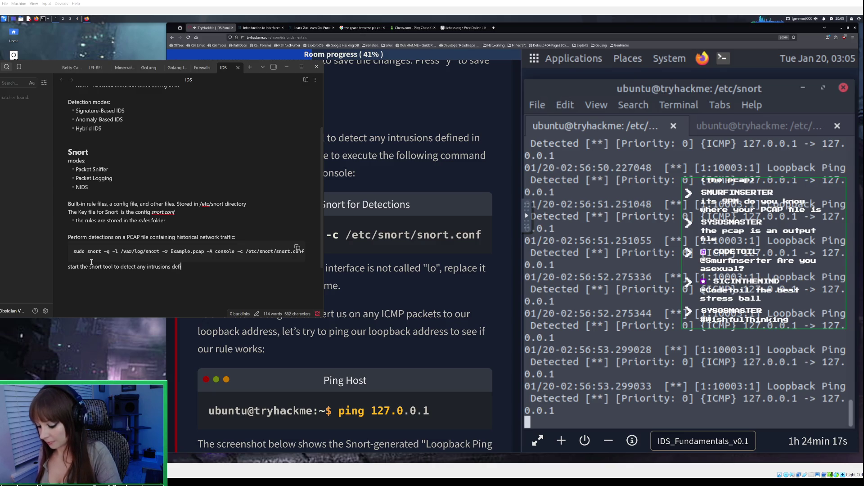
text(n the )
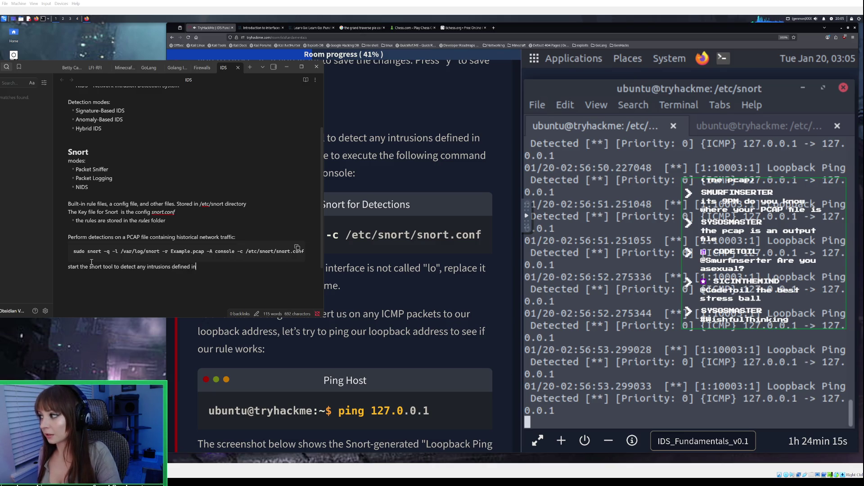
text(rule ful)
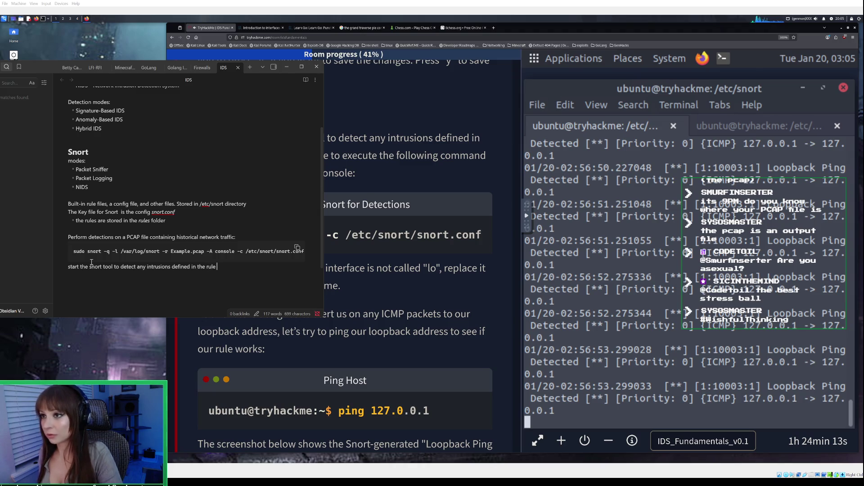
key(BackSpace)
key(BackSpace)
text(ile)
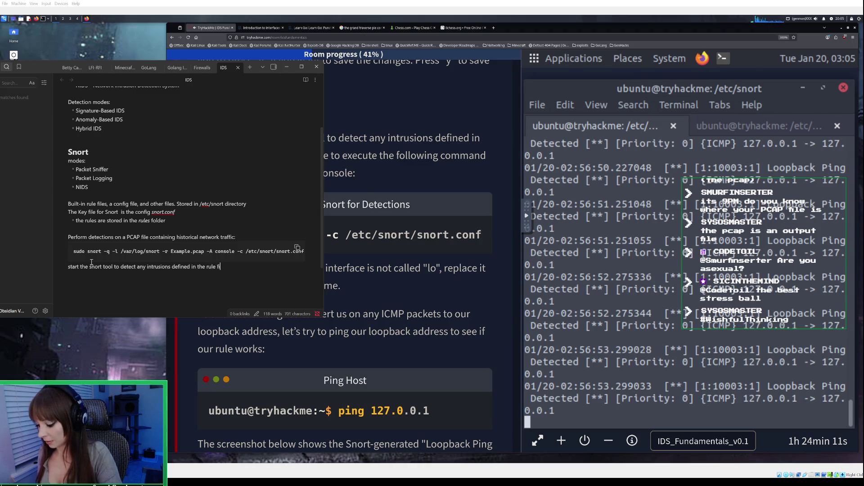
text(:)
key(Return)
text(```)
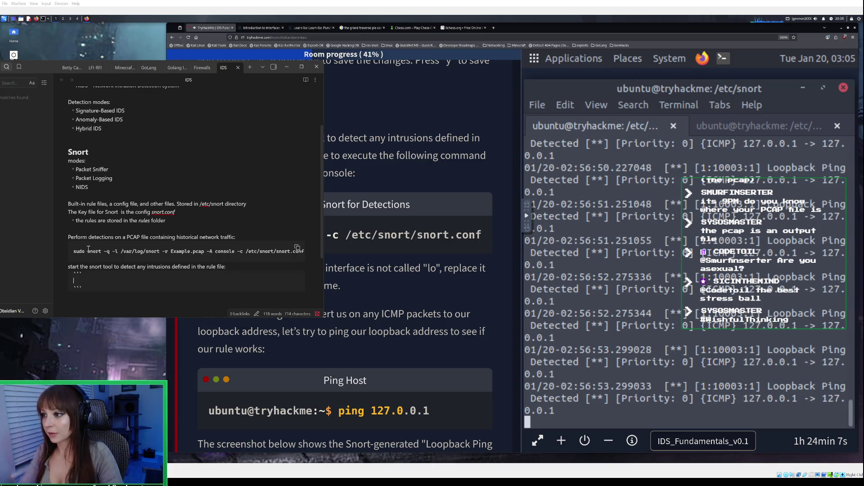
Fill the code block with 'sudo snort -q -l /var/log/snort -i lo -A console -c /etc/snort/snort.conf'.
scroll(410, 235, left, 3)
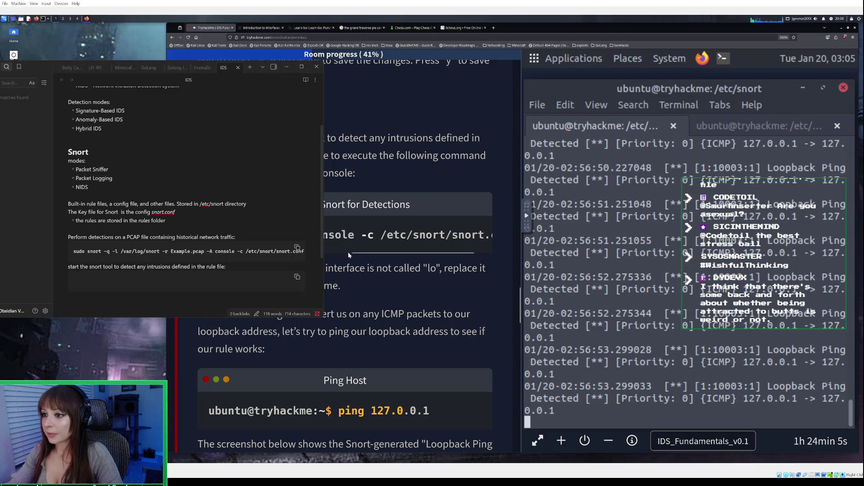
scroll(408, 235, left, 3)
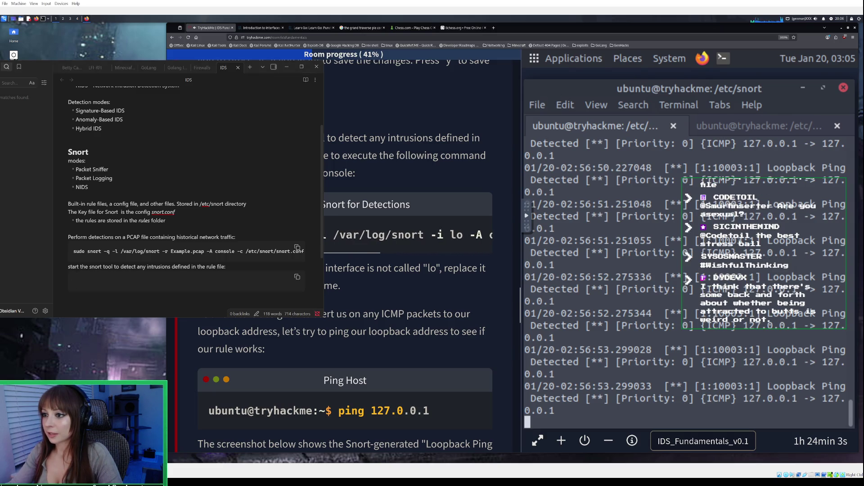
click(99, 277)
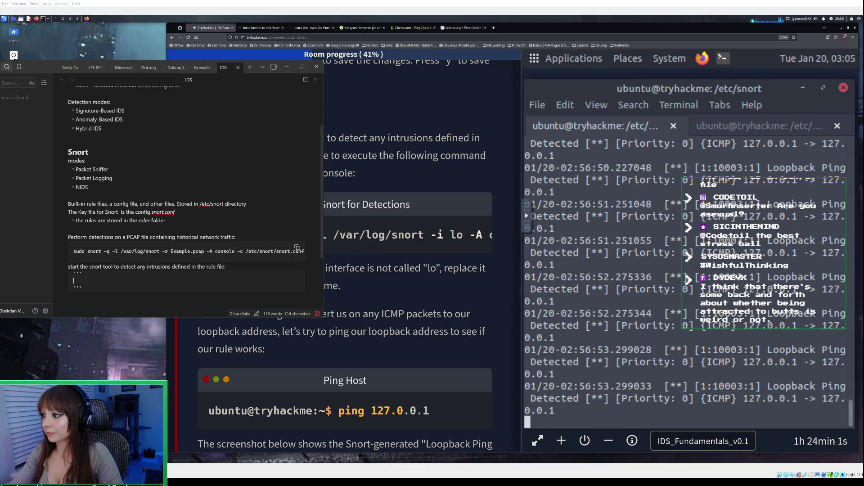
text(sudo sn)
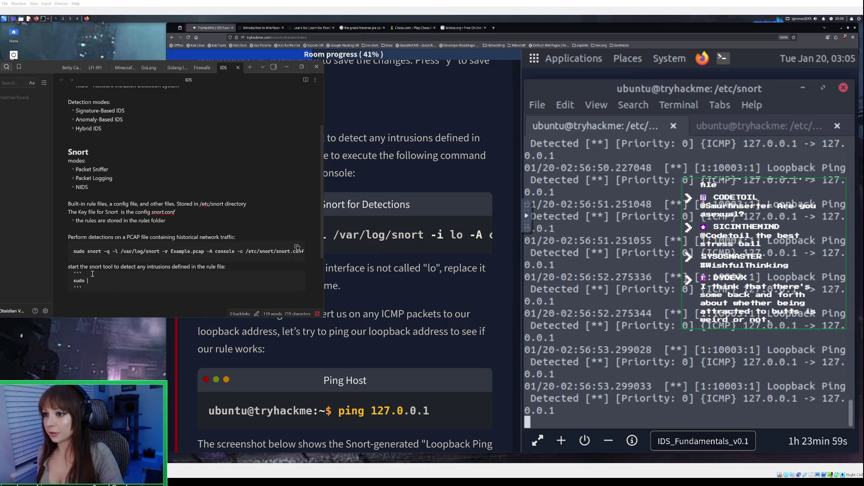
text(opr)
key(BackSpace)
text(rt -)
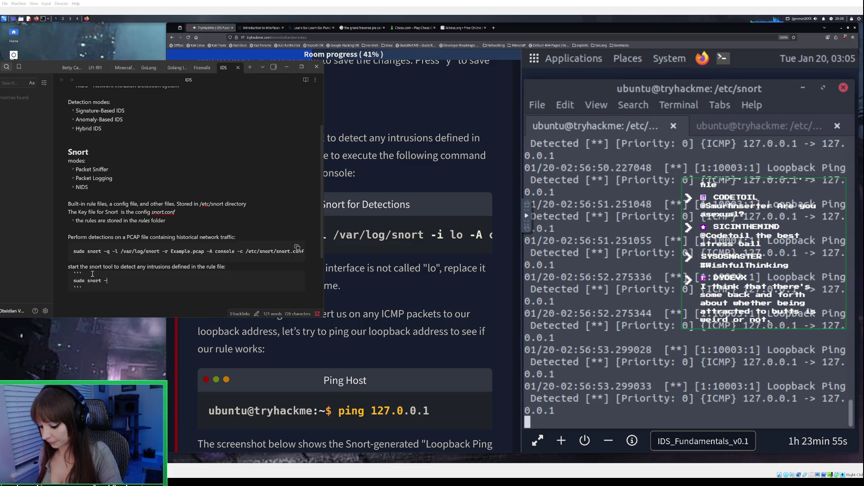
text(q -l /v)
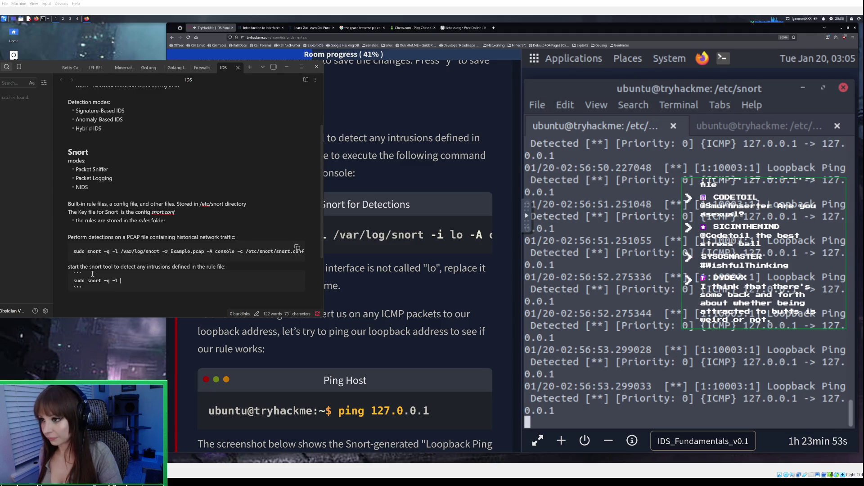
text(ar/lo)
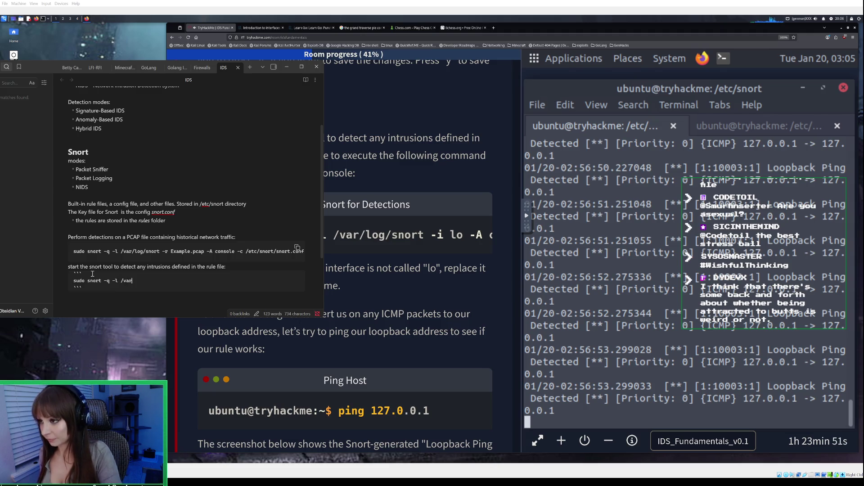
text(g/snort -i )
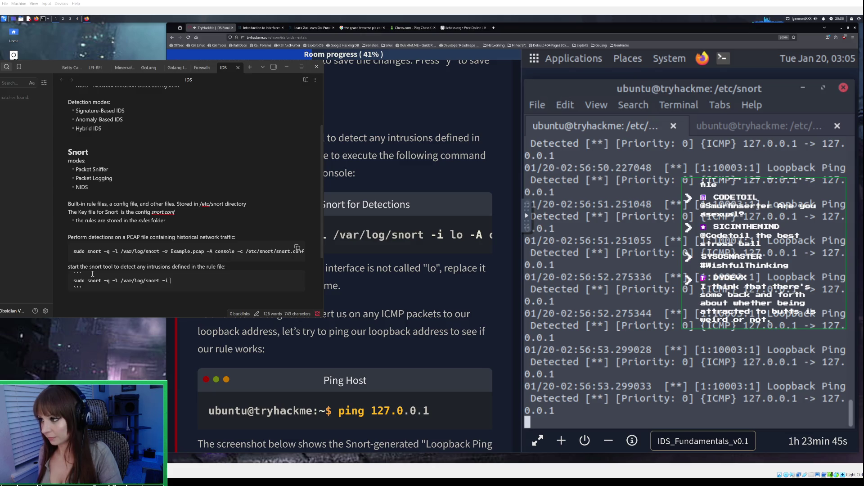
text(lo -A)
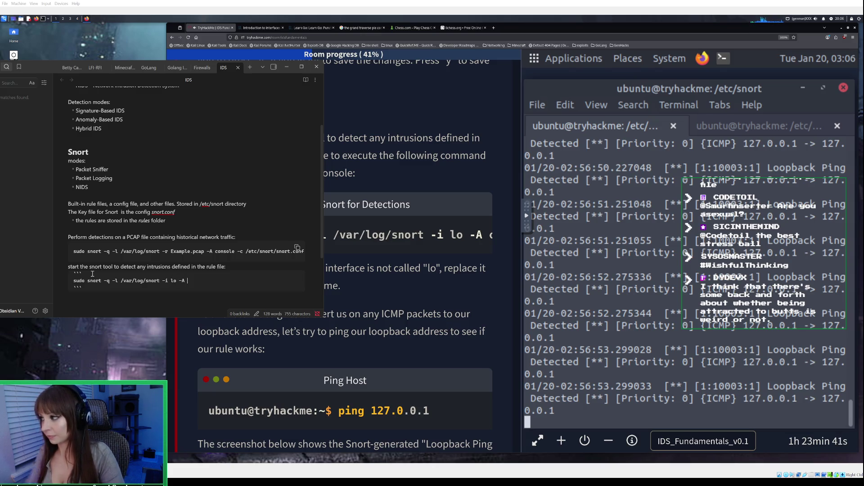
drag(356, 253, 471, 273)
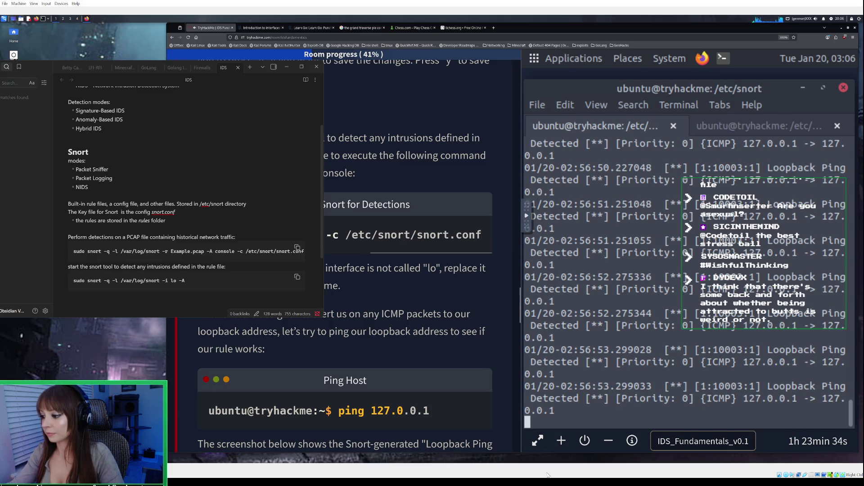
click(187, 280)
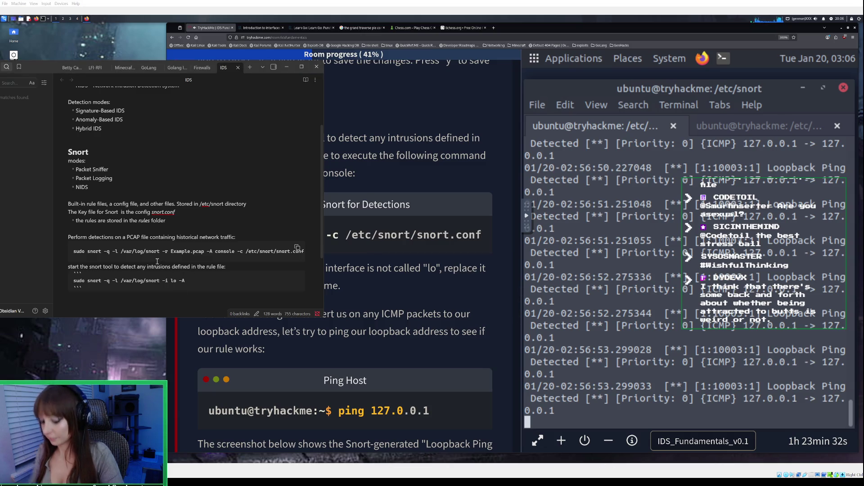
text(nsole)
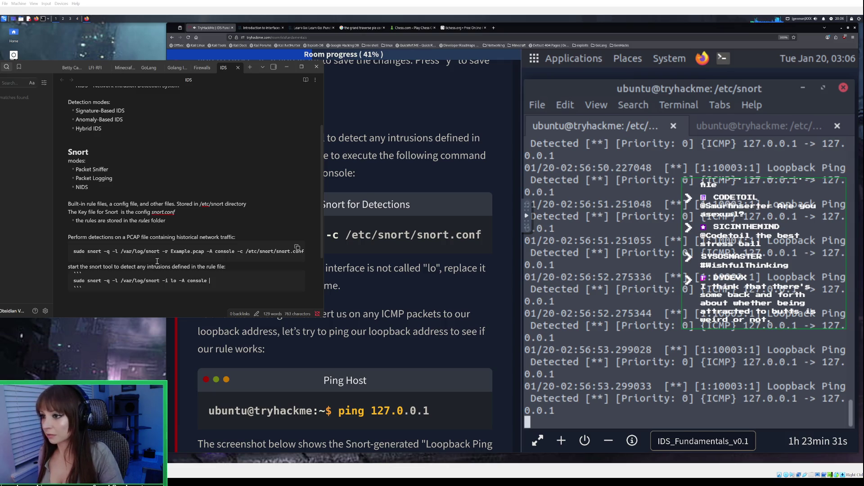
text( -c /etc/snort/snort.conf)
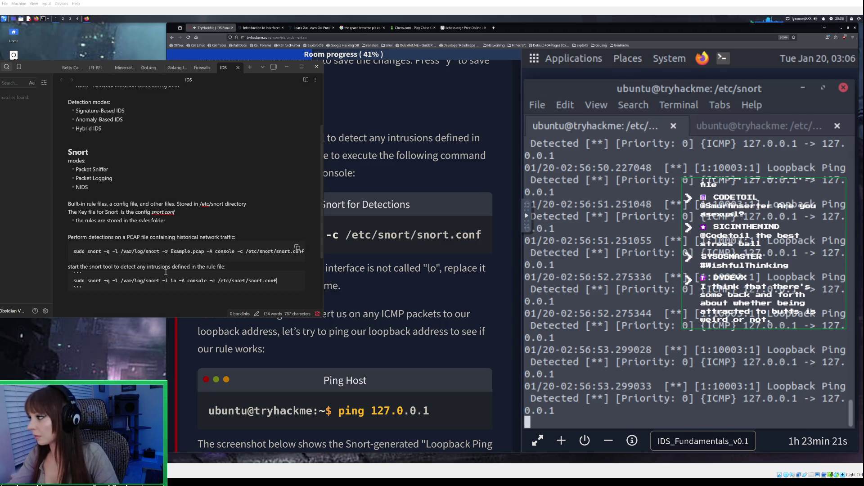
key(Return)
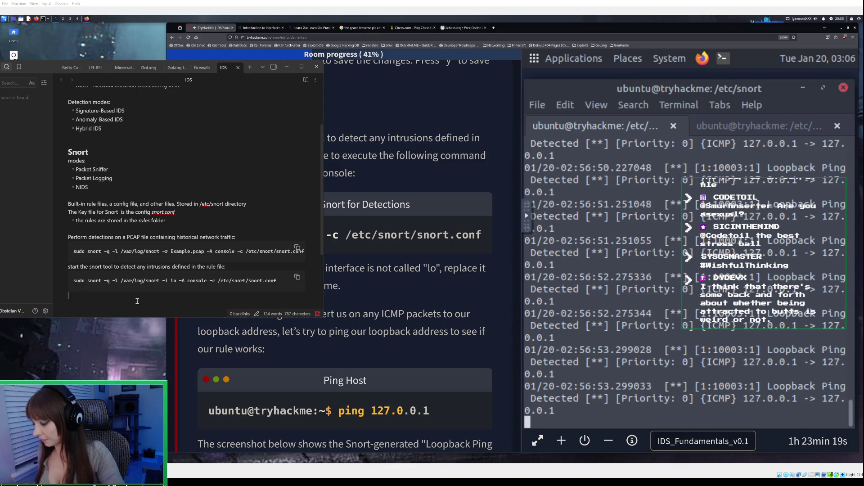
Add a bullet to the IDS note: if the loopback interface isn't called "lo", replace it with the correct interface name.
text(- )
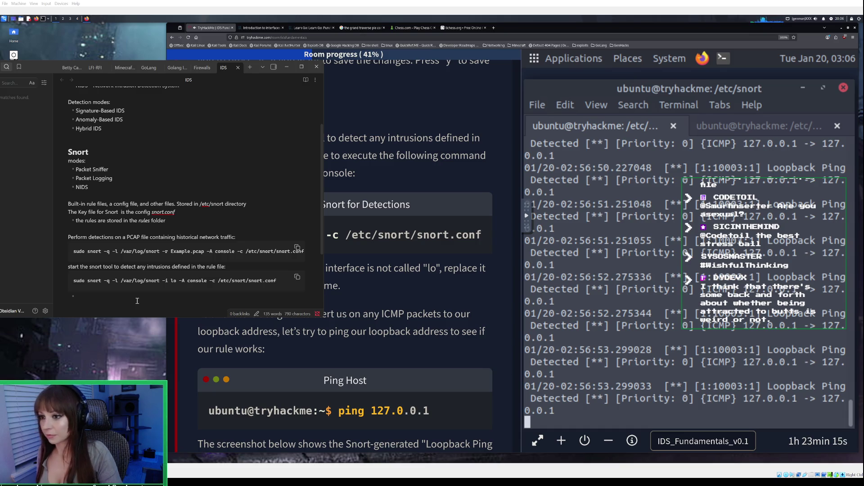
text(in cas)
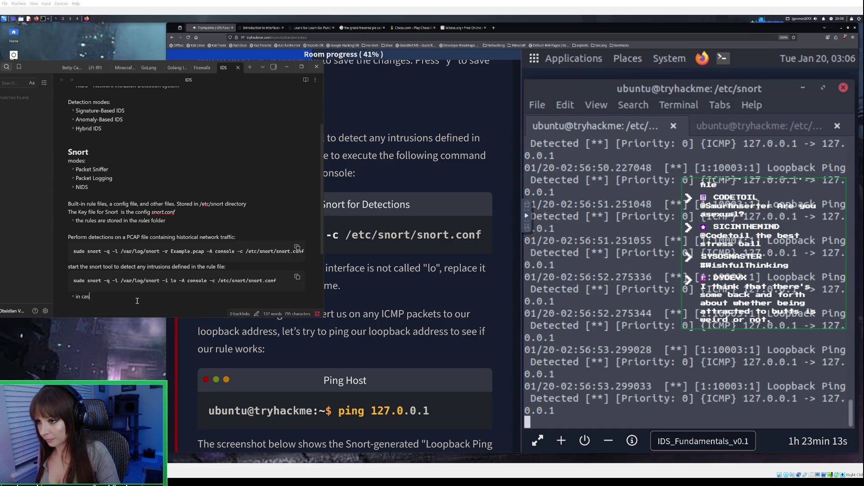
text(r loop)
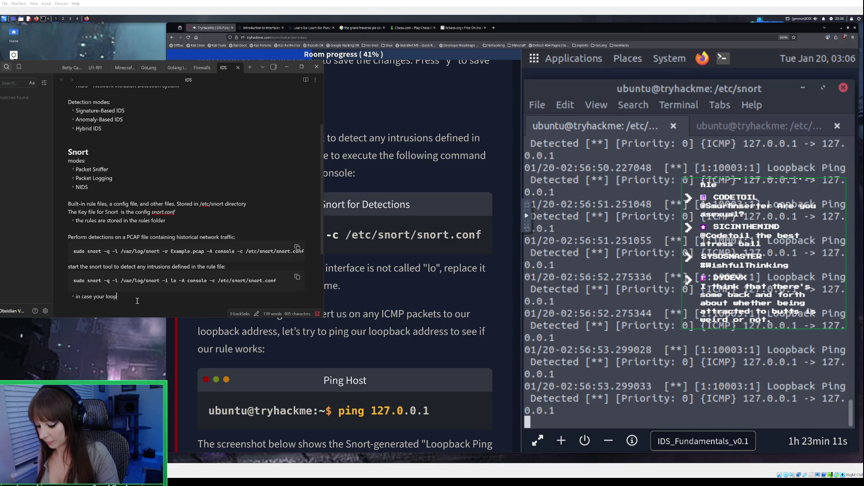
text(back int)
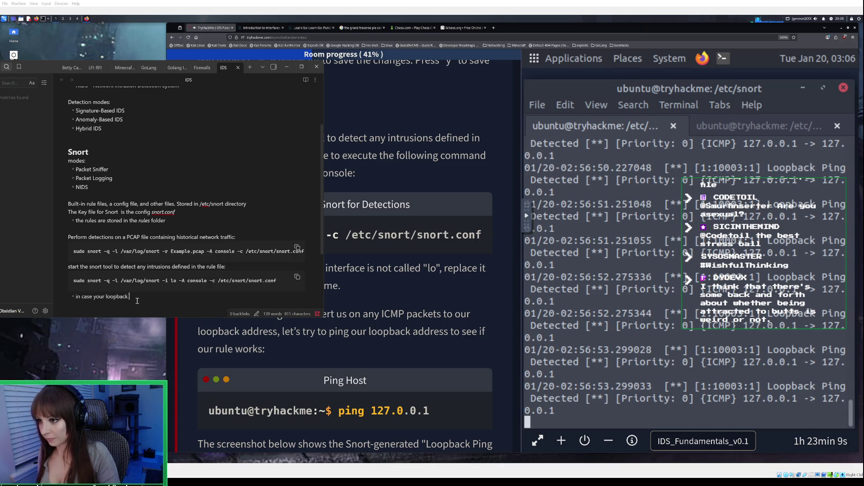
text(erface is no)
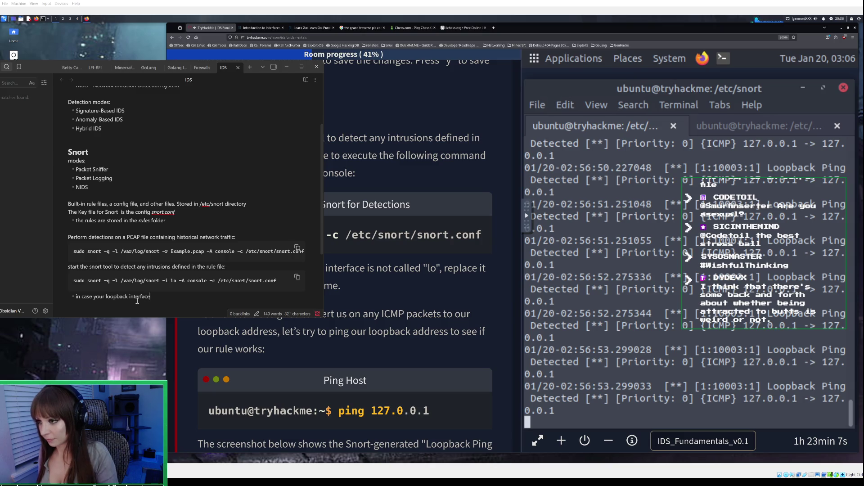
text(t called)
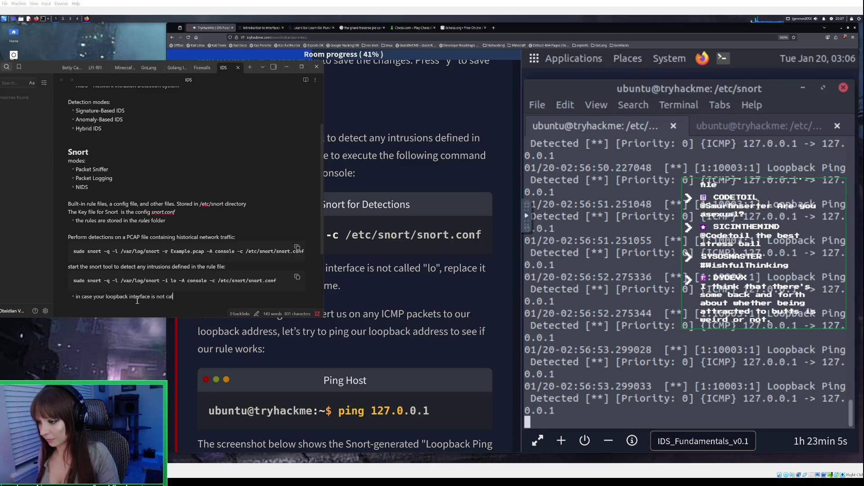
text("lo")
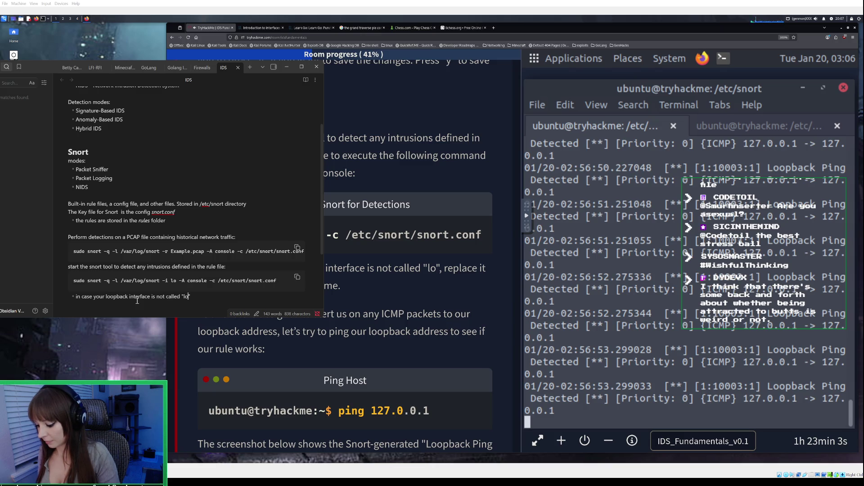
key(Return)
text(replace it w)
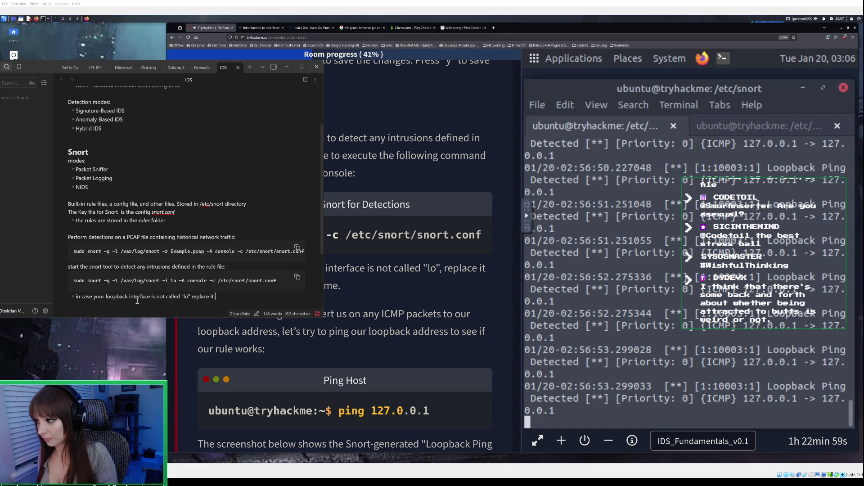
text(ith the )
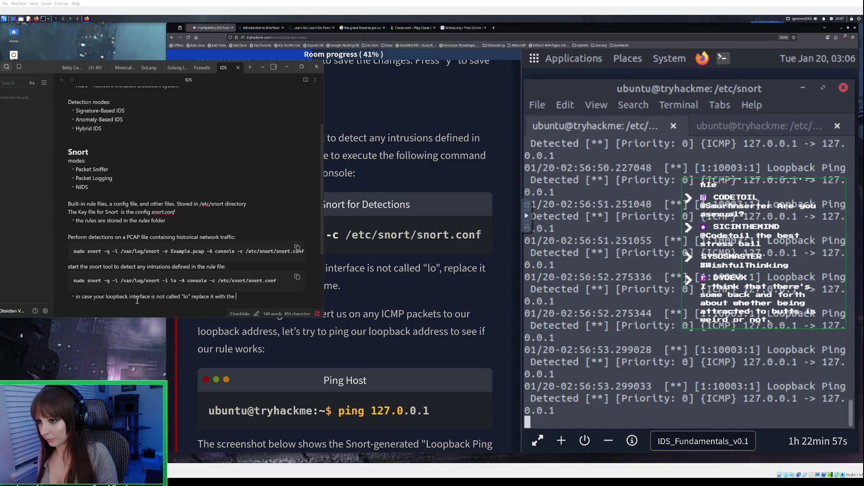
text(correct interface name)
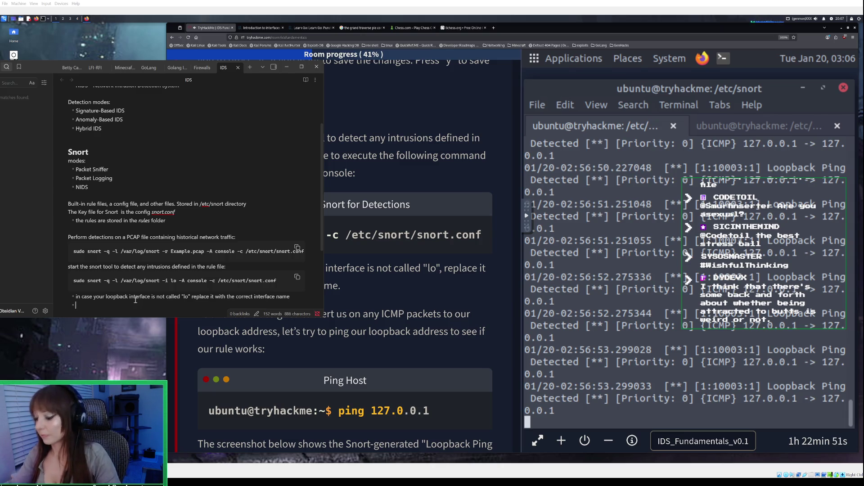
key(Return)
scroll(345, 270, down, 2)
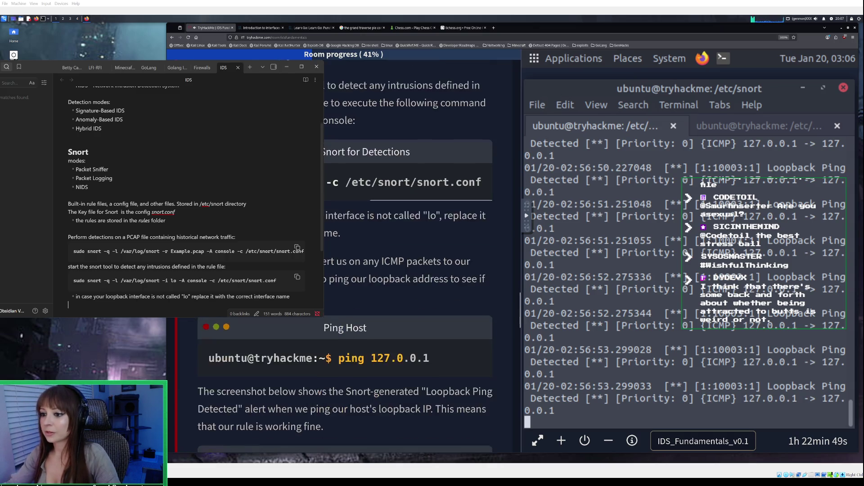
Minimize the Obsidian notes window and bring the room's Snort questions into view.
scroll(345, 264, down, 3)
scroll(345, 264, down, 6)
click(287, 66)
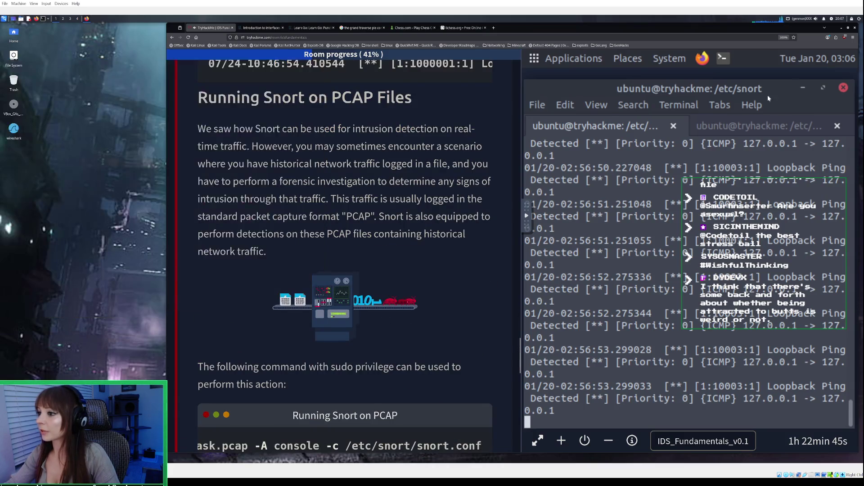
scroll(420, 285, down, 5)
scroll(419, 286, down, 6)
scroll(414, 250, up, 4)
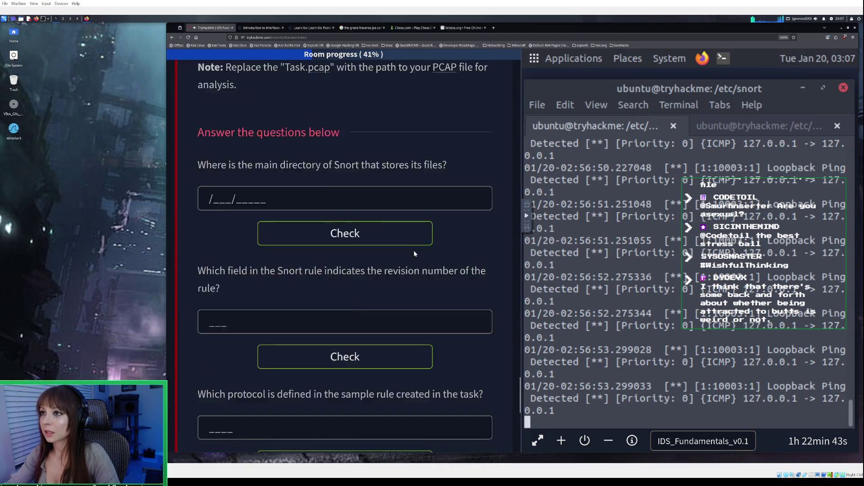
Answer the Snort main-directory question with /etc/snort and submit it.
click(234, 243)
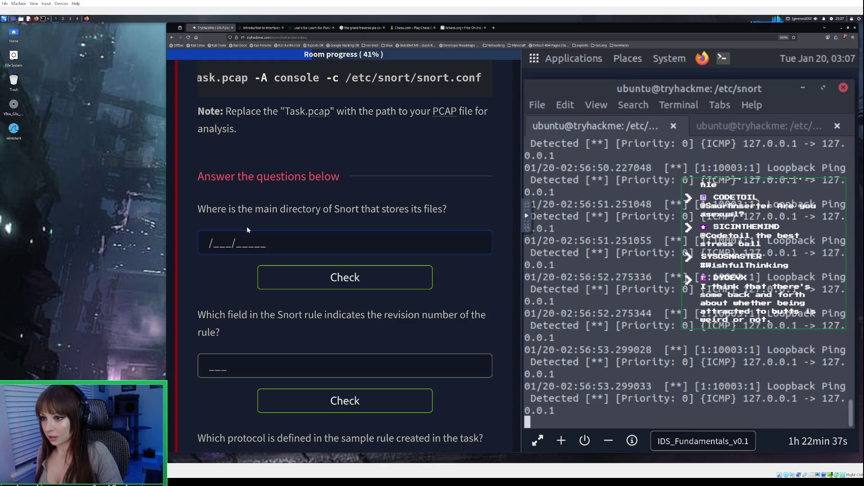
text(etr)
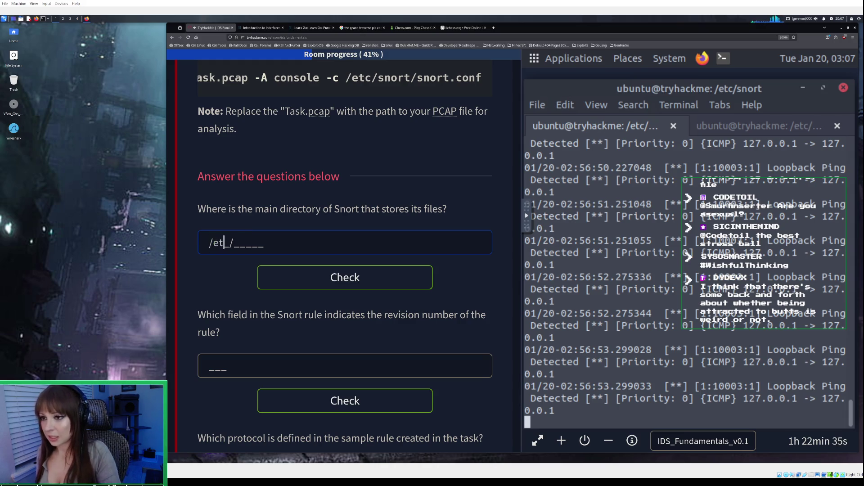
key(BackSpace)
text(c/conf)
key(BackSpace)
key(BackSpace)
key(BackSpace)
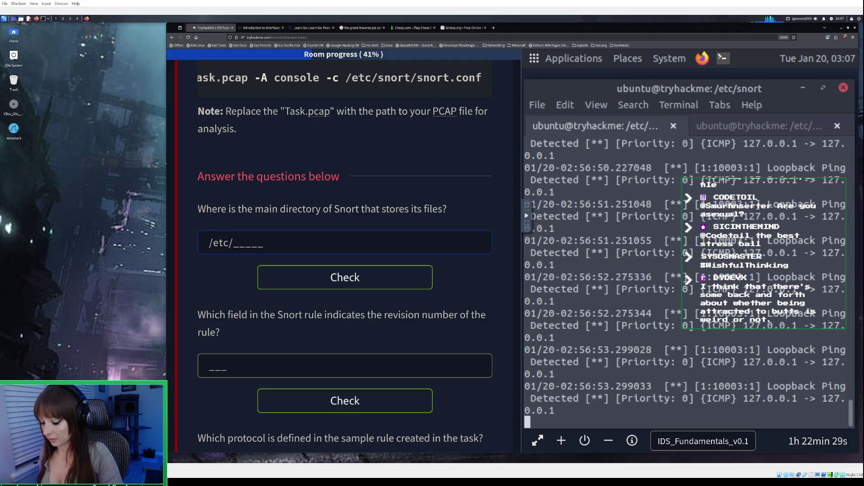
text(snort)
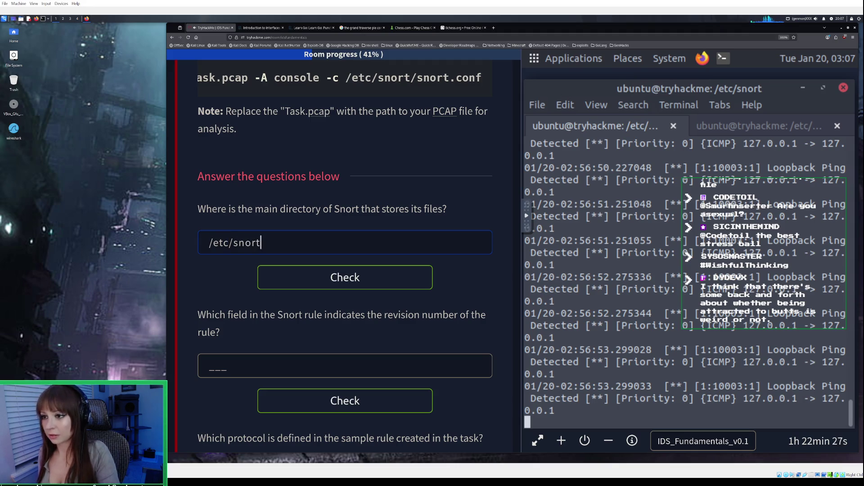
click(314, 270)
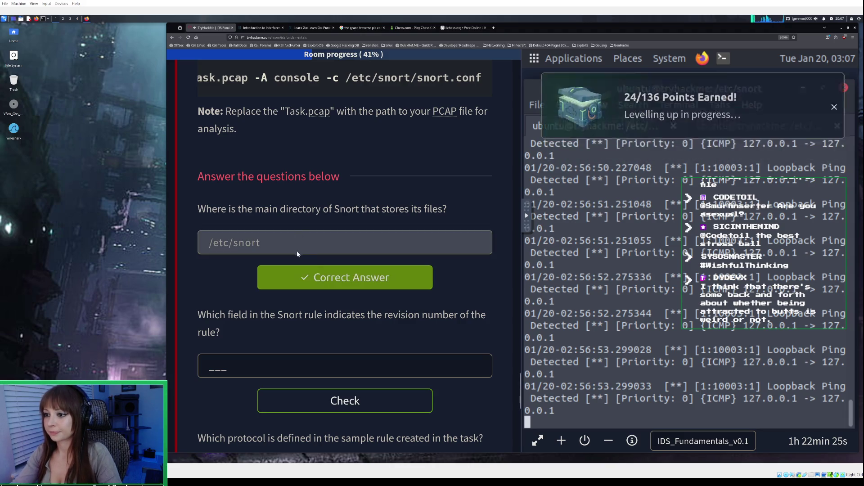
Move down to the revision-number question and place the cursor in its answer field.
scroll(314, 262, down, 1)
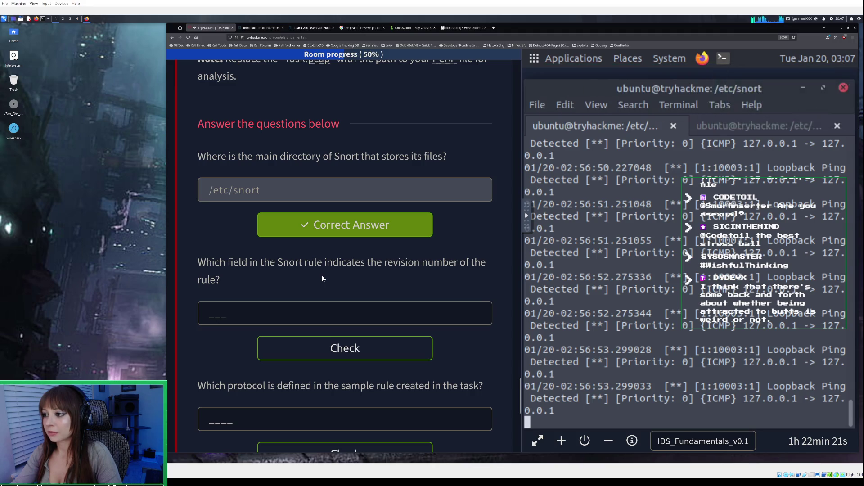
scroll(323, 275, down, 1)
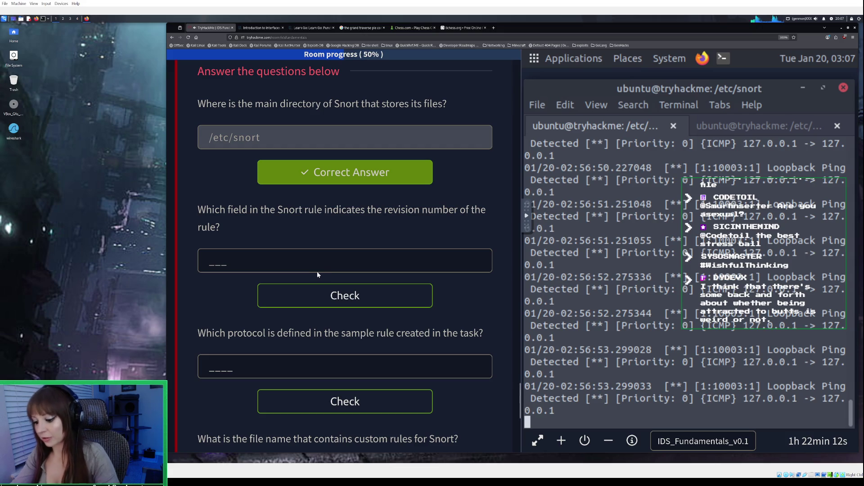
click(372, 260)
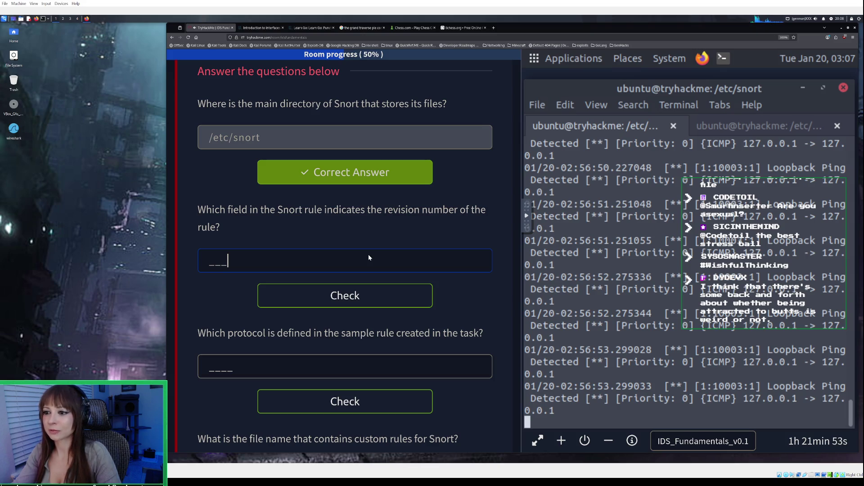
key(BackSpace)
key(BackSpace)
key(BackSpace)
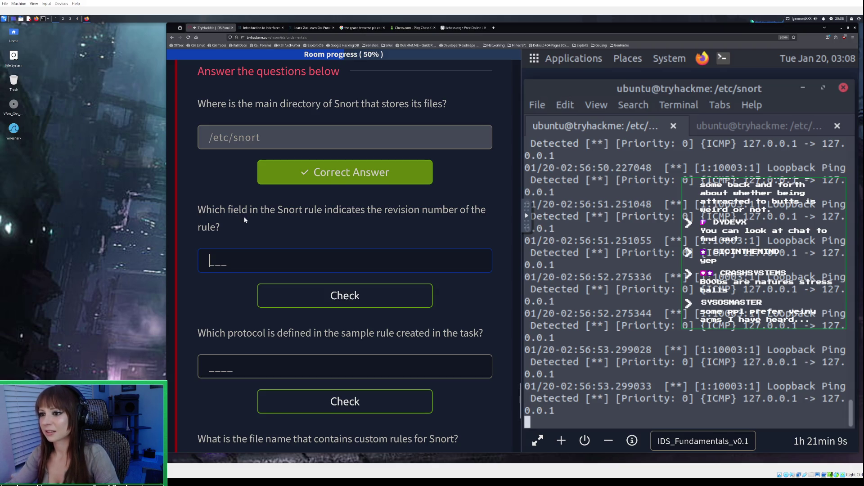
Answer the revision-number question with rev and submit it.
scroll(244, 217, up, 10)
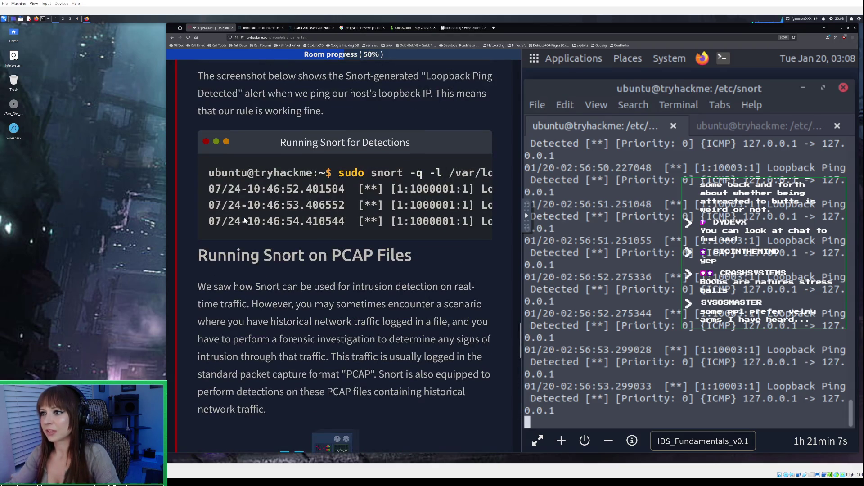
scroll(244, 220, up, 10)
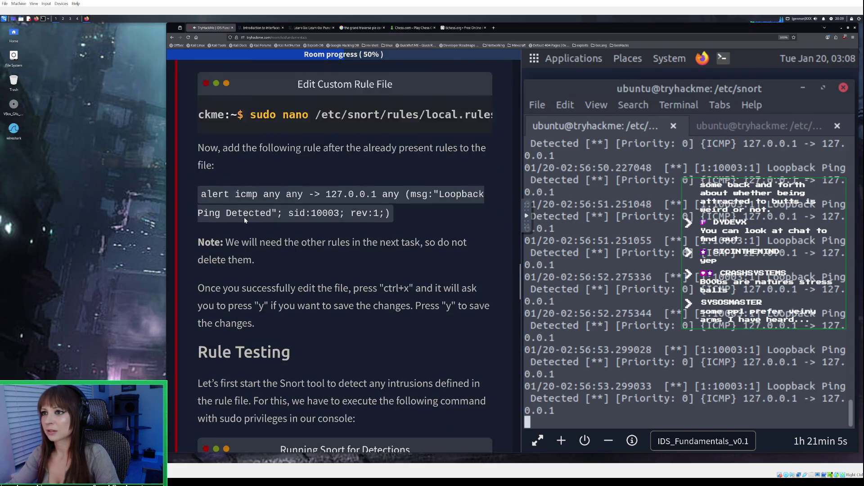
scroll(245, 219, up, 10)
scroll(245, 220, down, 3)
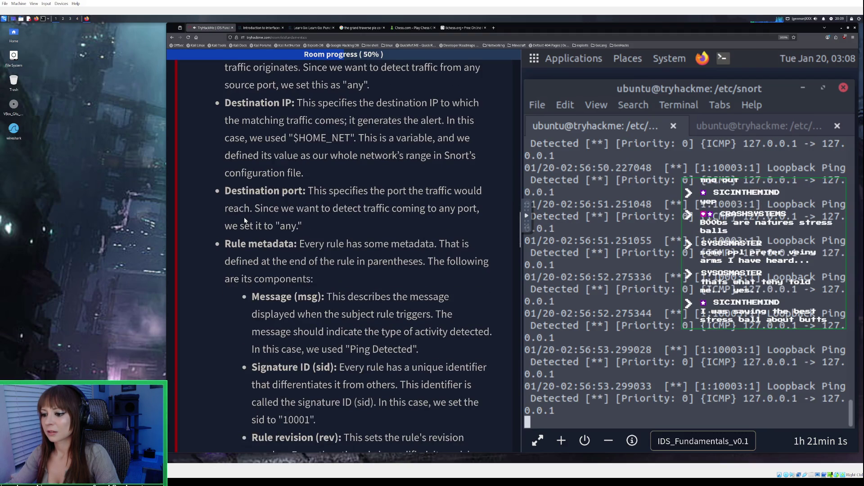
scroll(245, 219, down, 2)
scroll(245, 220, down, 20)
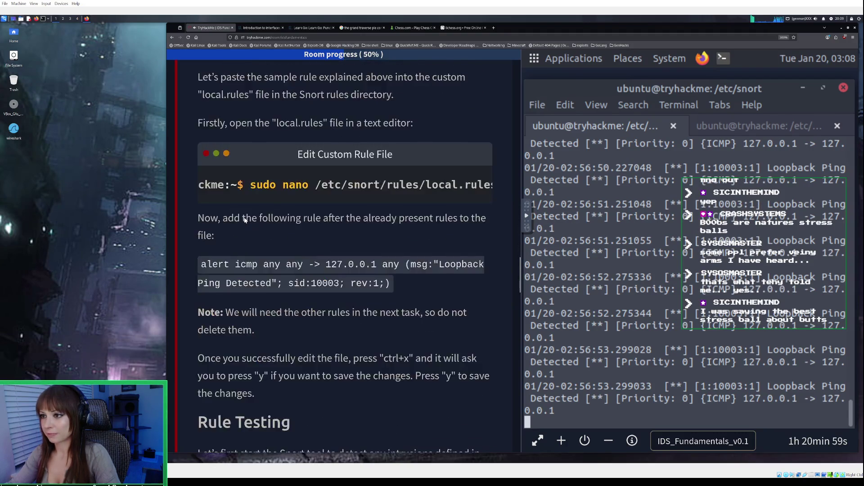
scroll(244, 217, down, 20)
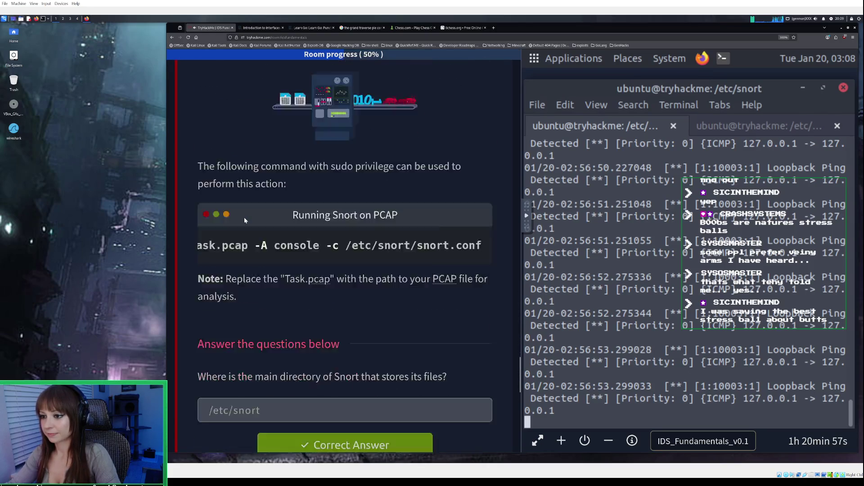
text(rev)
click(288, 238)
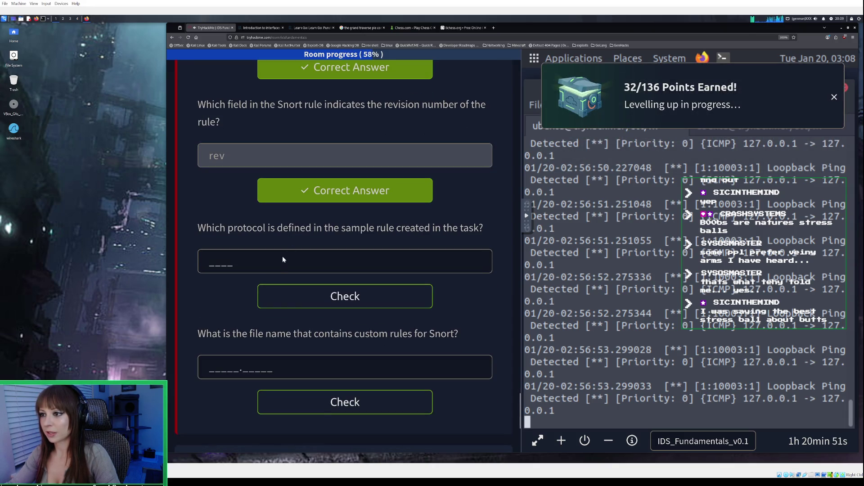
Answer the sample rule's protocol question with icmp and submit it.
click(263, 263)
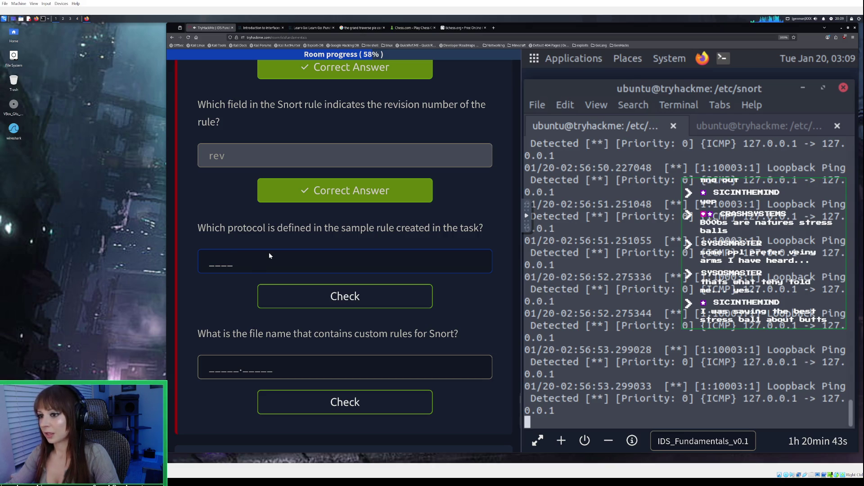
text(icmp)
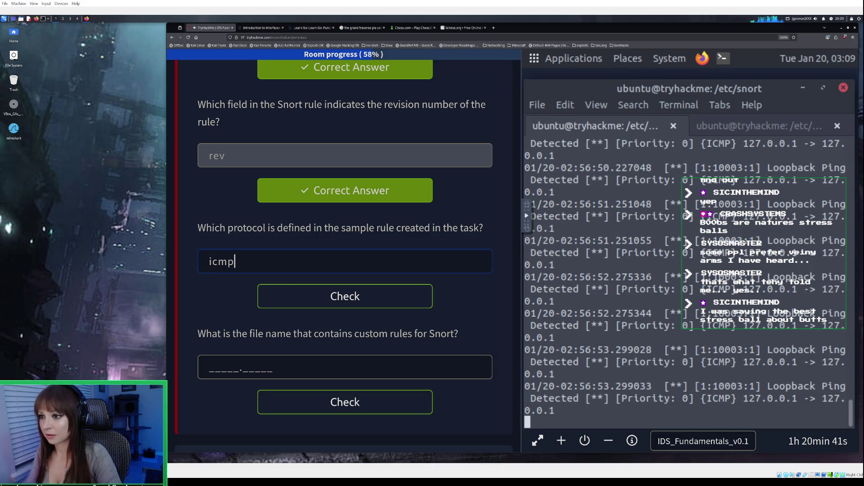
click(284, 300)
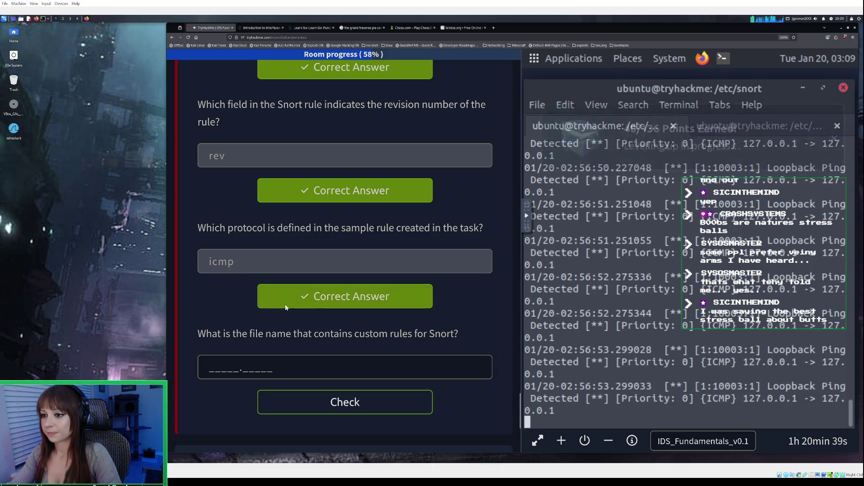
scroll(275, 335, down, 2)
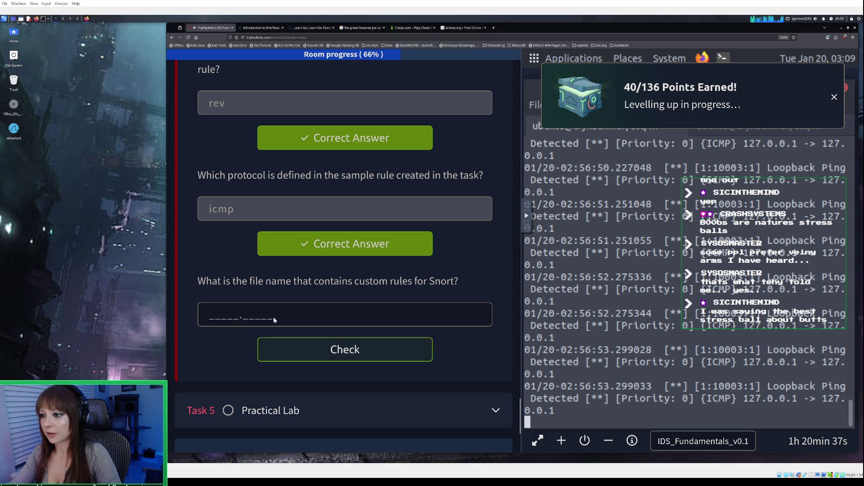
Enter snort.conf as the custom-rules file name, then trim it back to 'snort.'.
click(253, 313)
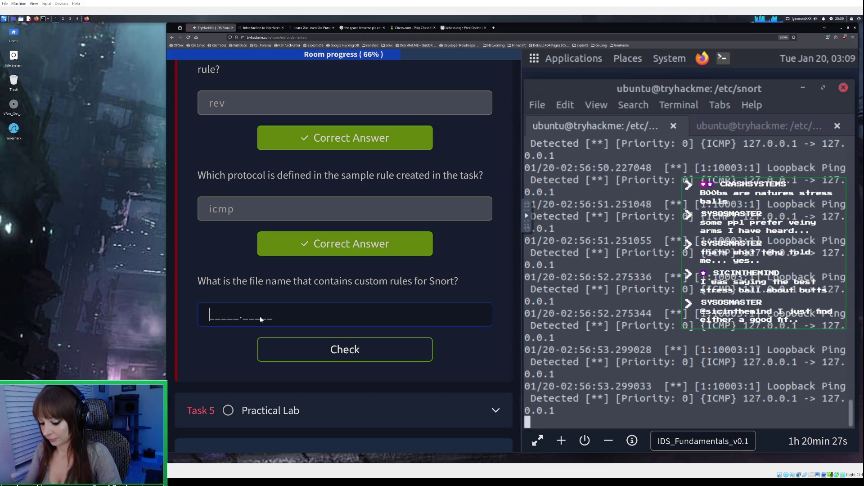
text(snort.conf)
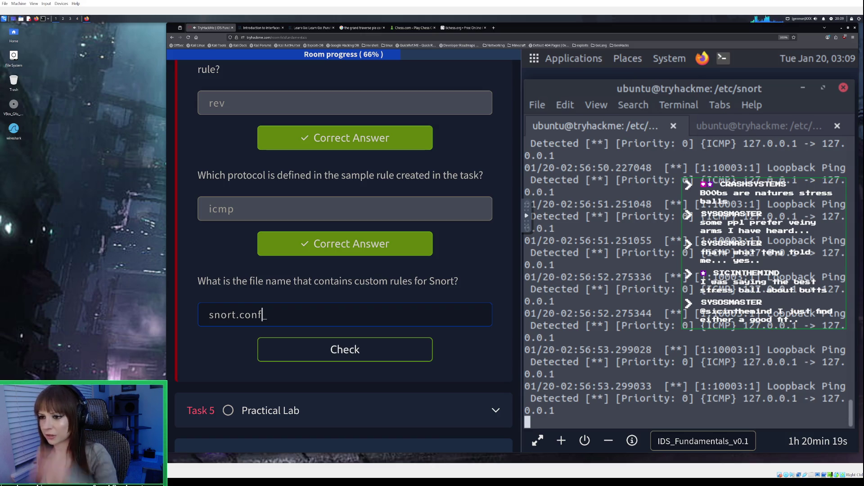
key(BackSpace)
key(BackSpace)
key(BackSpace)
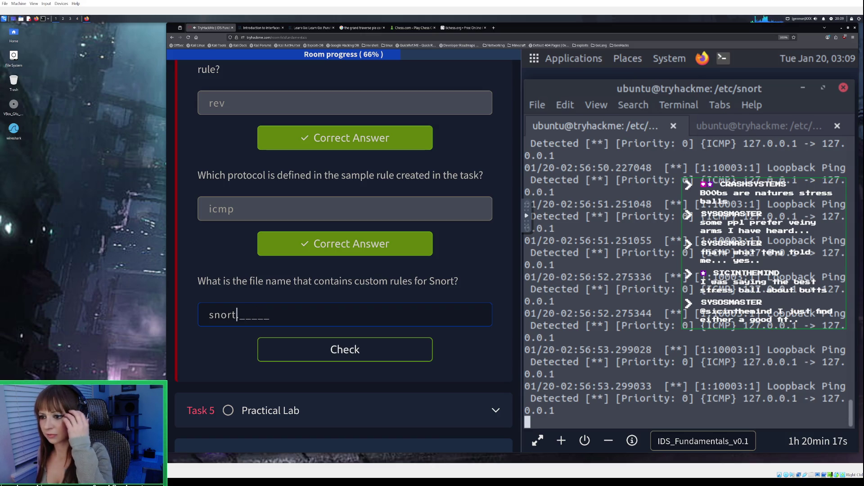
key(BackSpace)
text(.)
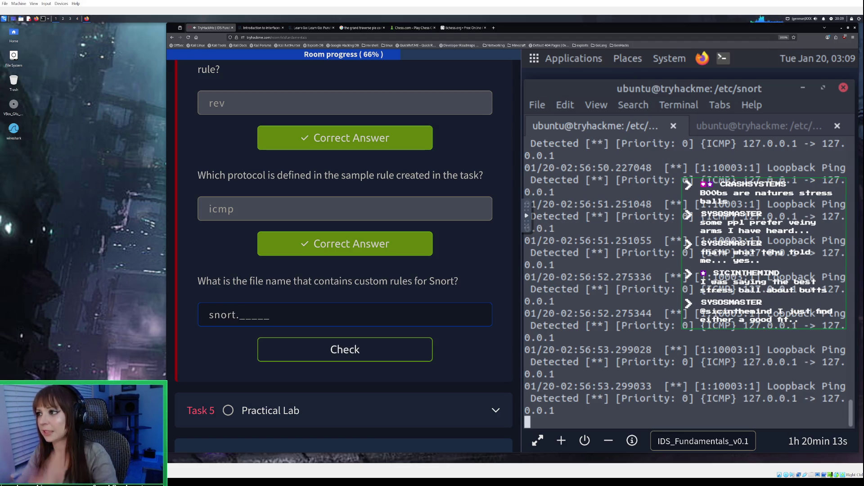
Replace the answer with rules.snort and submit it for checking.
scroll(299, 258, up, 4)
scroll(298, 258, down, 4)
key(BackSpace)
key(BackSpace)
key(BackSpace)
text(rule)
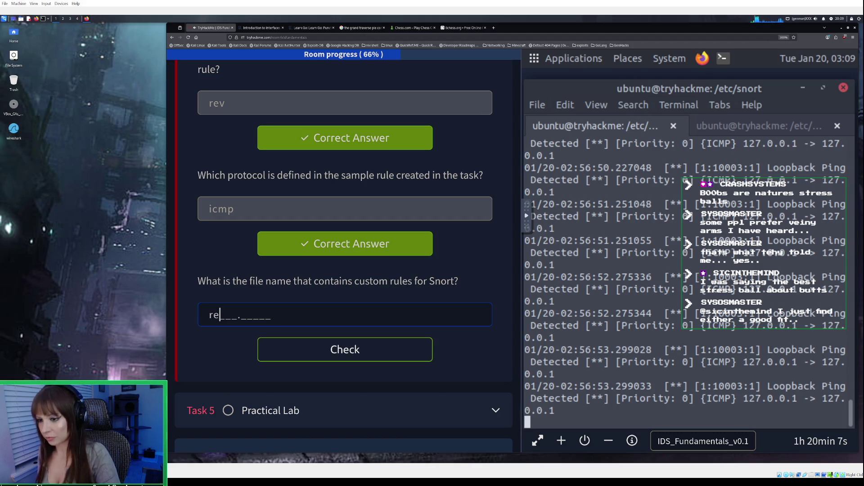
text(s)
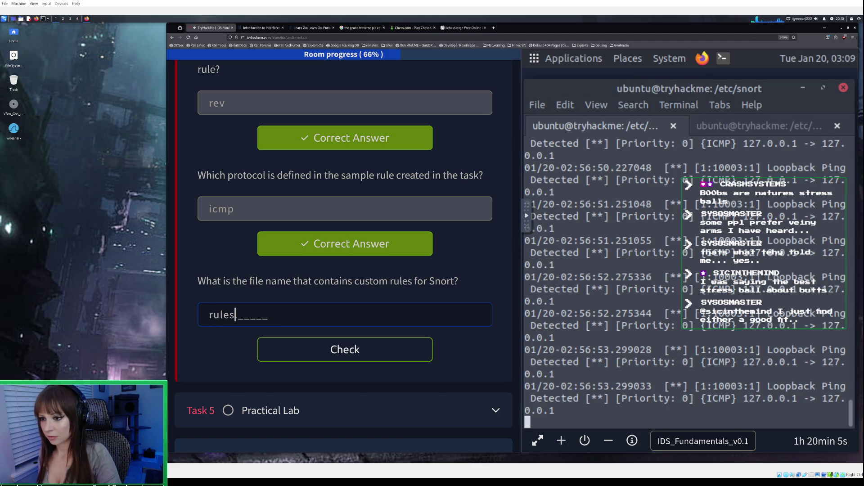
text(.snort)
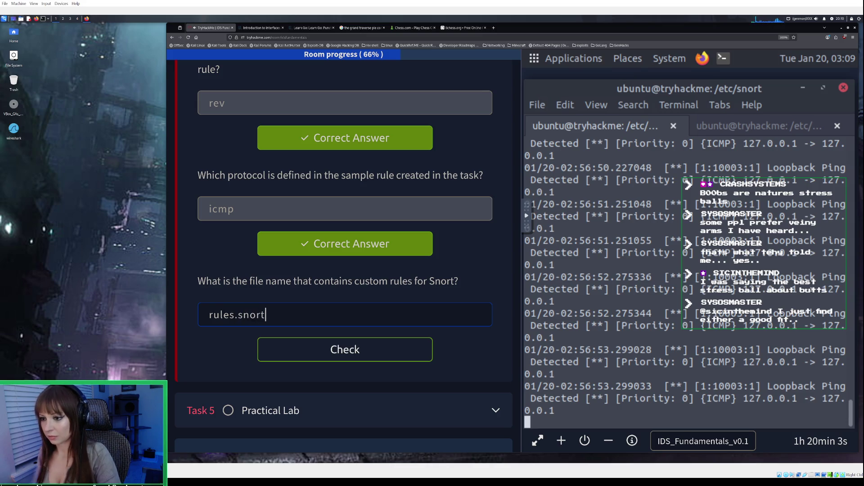
click(300, 354)
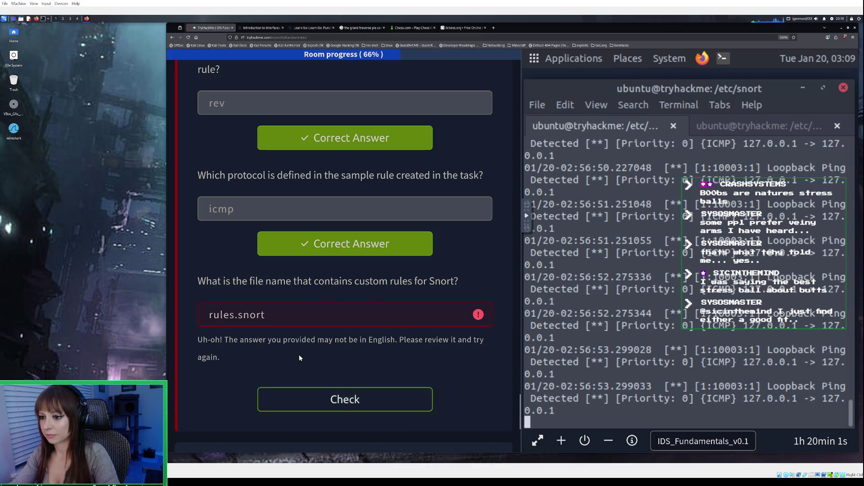
Clear the rejected rules.snort answer from the custom-rules file field.
click(284, 310)
key(BackSpace)
key(BackSpace)
key(BackSpace)
key(BackSpace)
key(BackSpace)
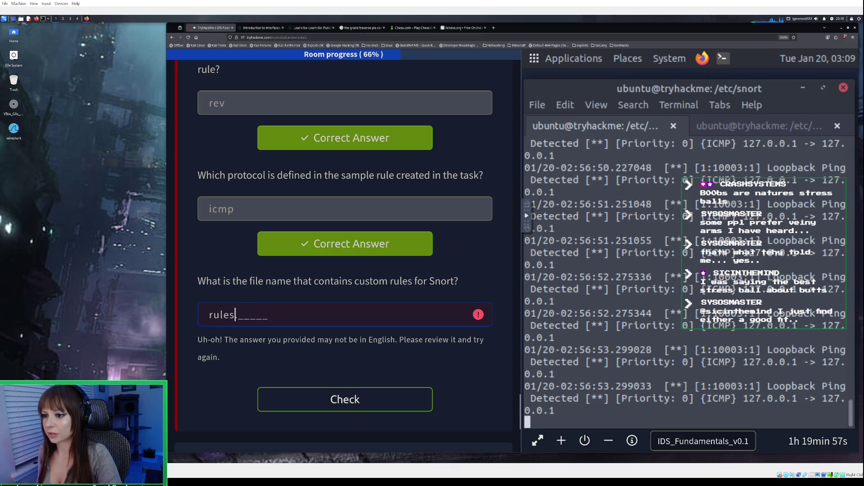
text(conf)
key(BackSpace)
key(BackSpace)
key(BackSpace)
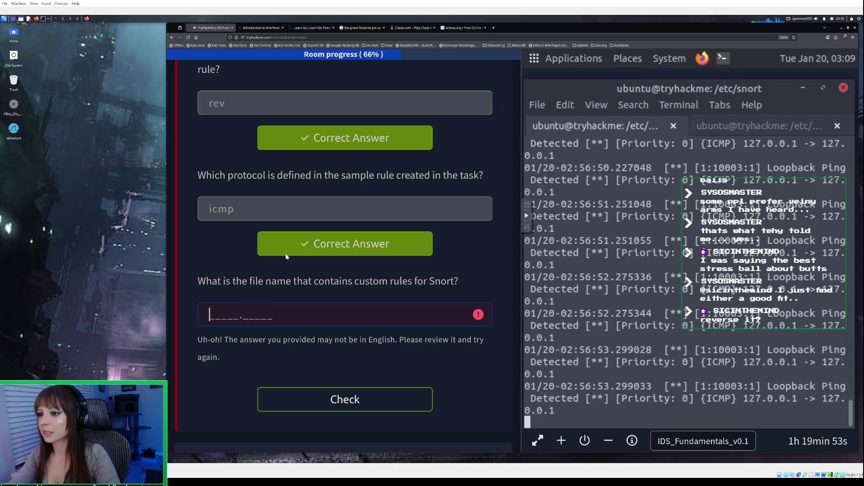
scroll(284, 259, up, 5)
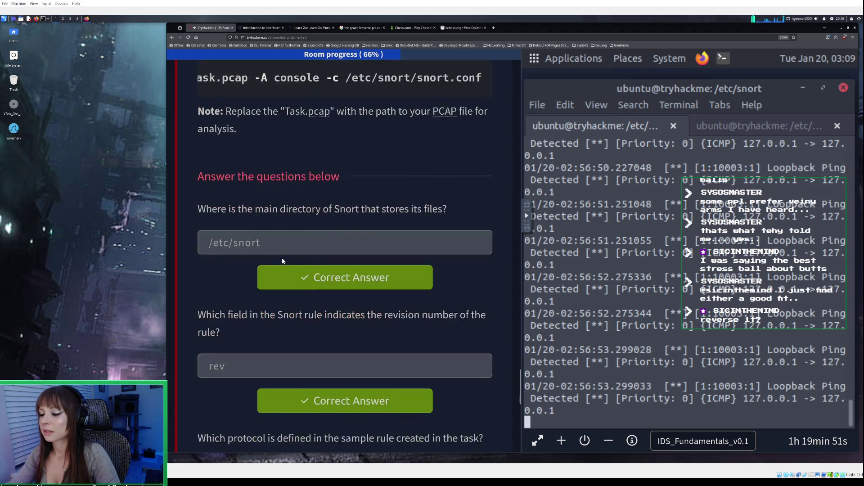
Answer the custom-rules file question with local.rules and expand the Task 5 Practical Lab exercise.
scroll(282, 261, down, 4)
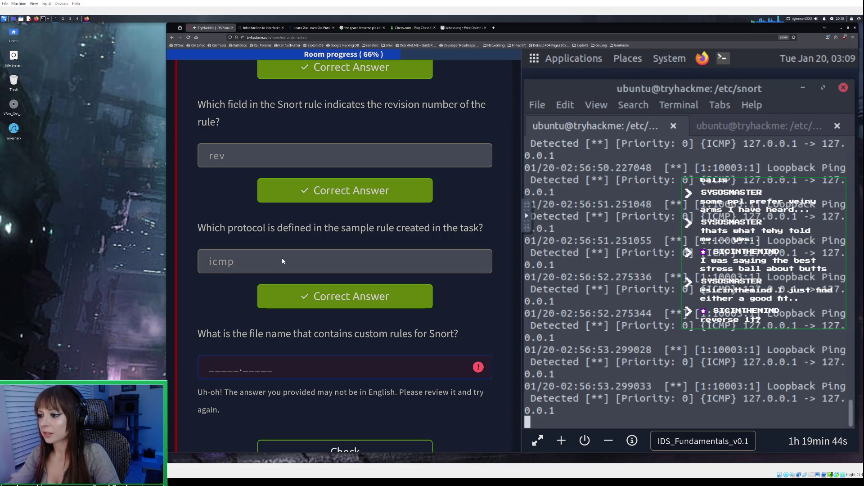
scroll(282, 261, up, 10)
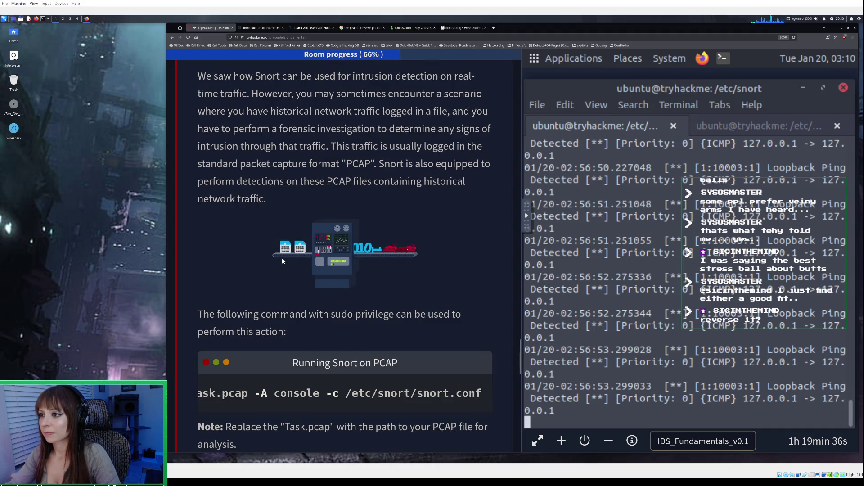
scroll(283, 260, up, 3)
scroll(282, 260, up, 3)
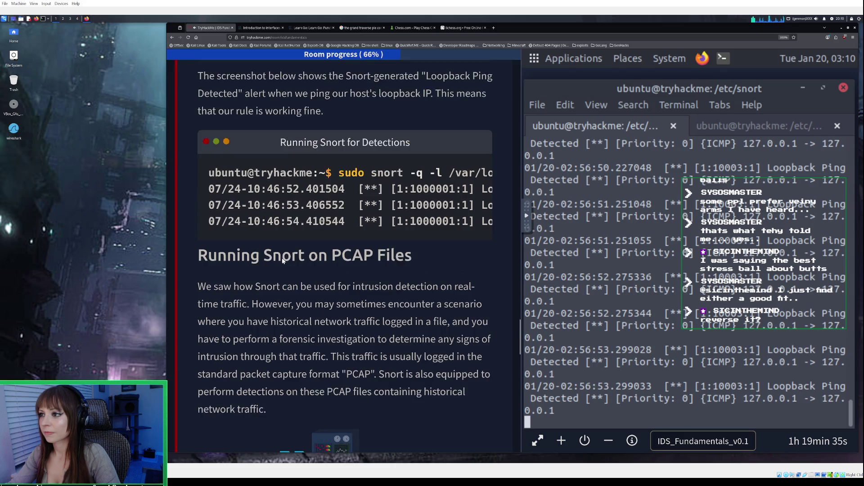
scroll(282, 260, up, 4)
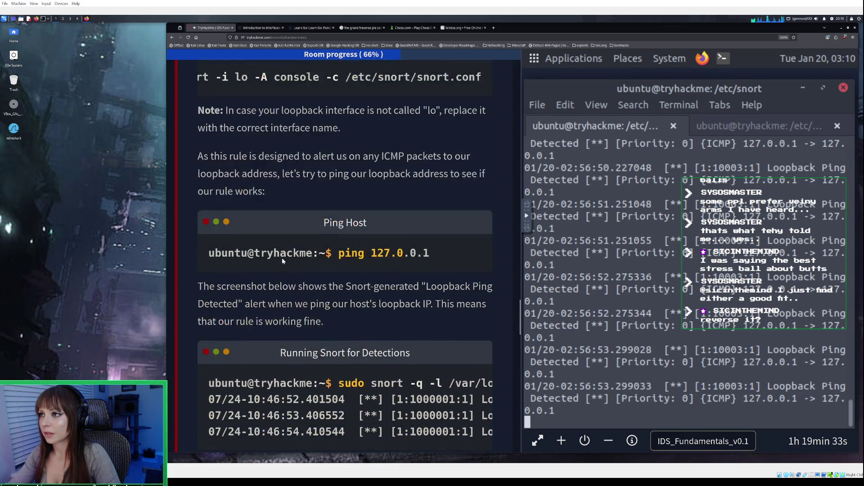
scroll(283, 261, up, 5)
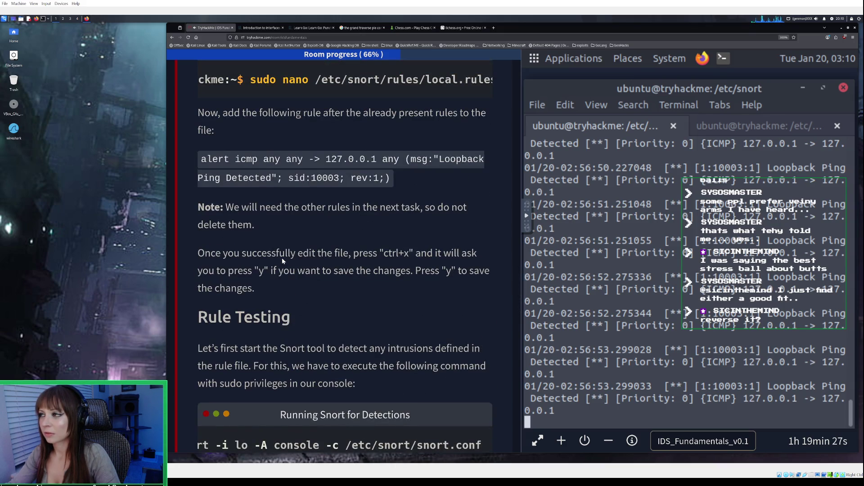
scroll(282, 258, down, 20)
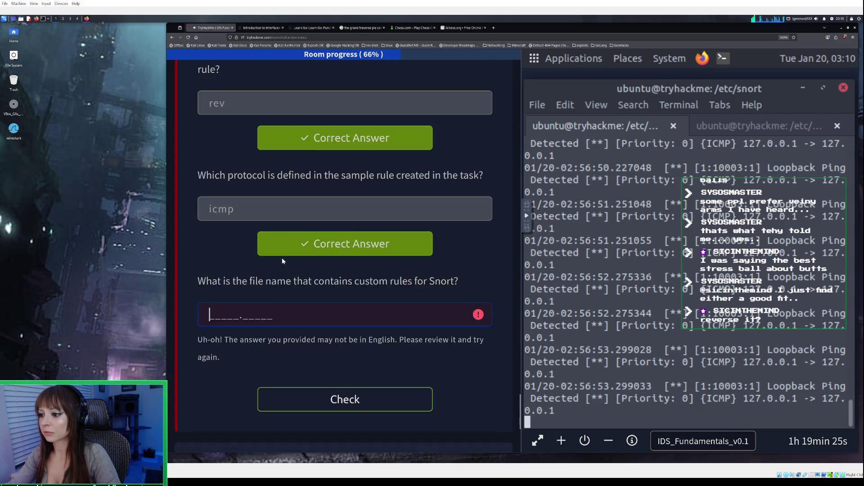
scroll(282, 260, down, 10)
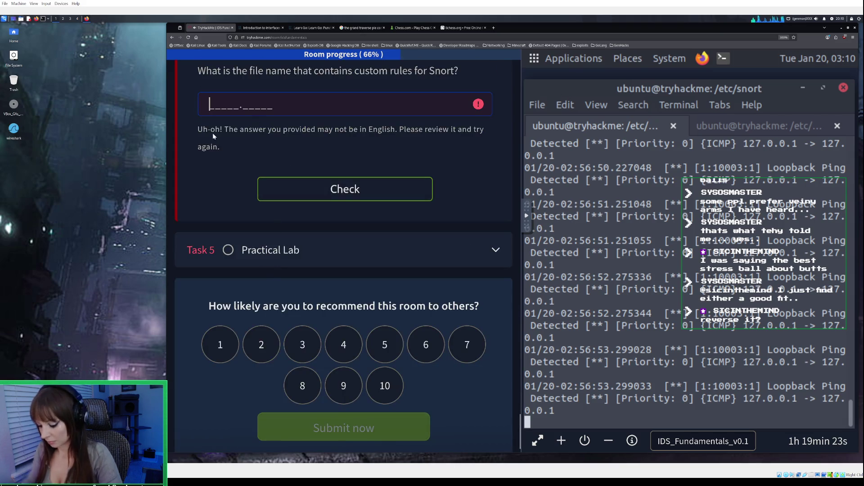
text(local.rules)
key(Return)
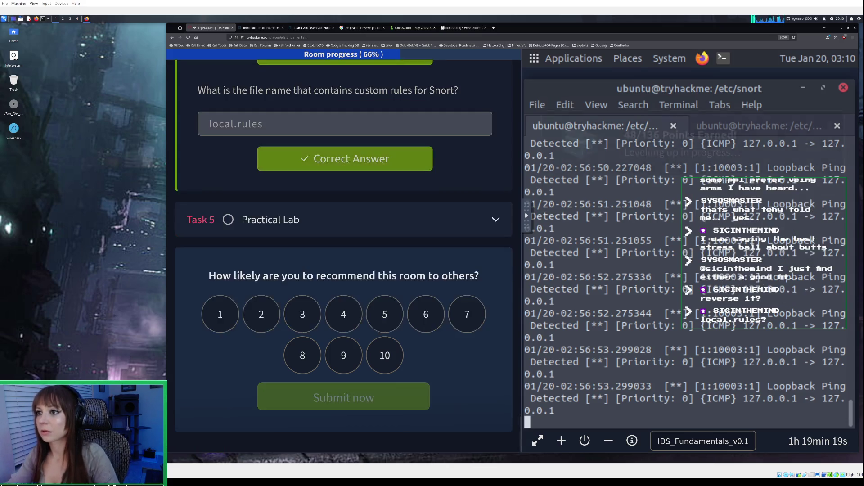
click(378, 213)
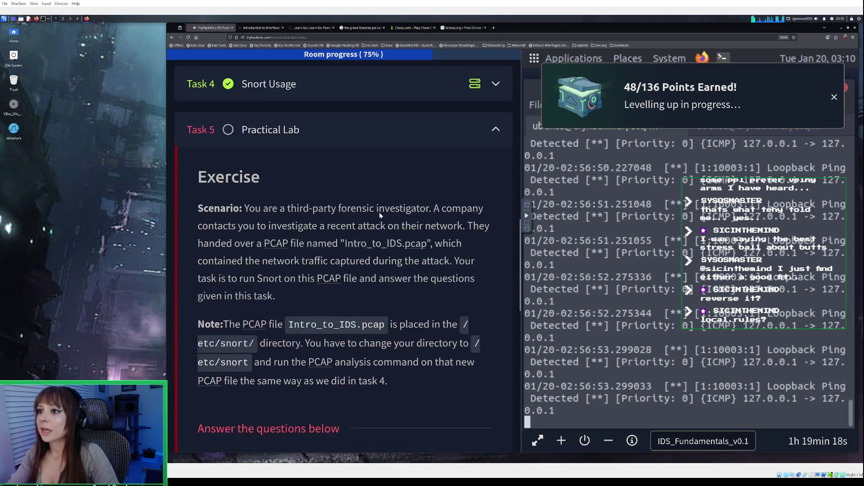
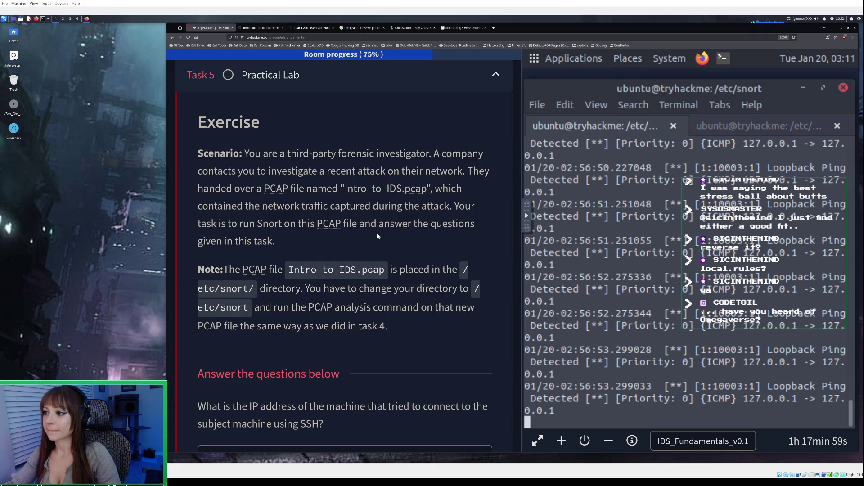
Interrupt the running Snort capture with Ctrl+C to stop the Loopback Ping alerts.
scroll(377, 233, down, 1)
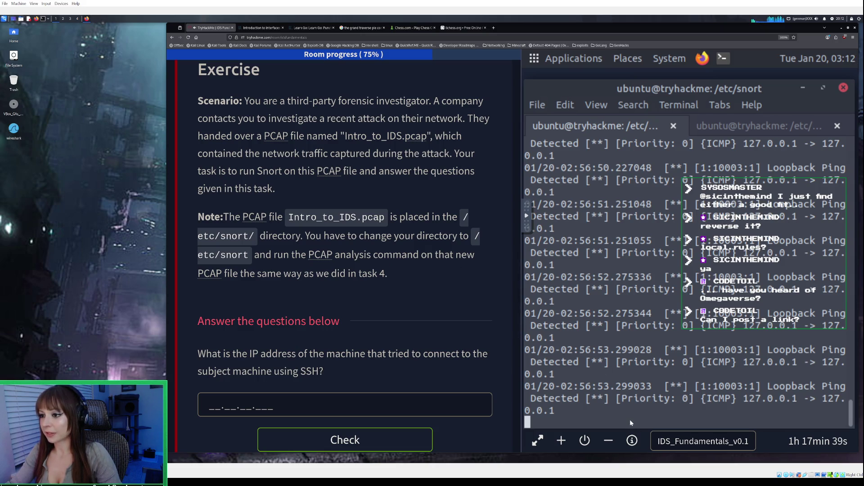
key(ctrl+c)
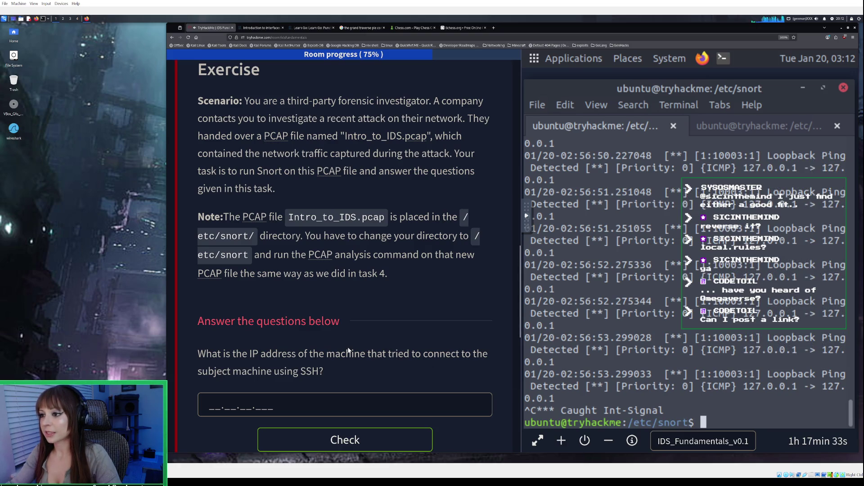
Expand the Task 4 Snort Usage section and read through its notes.
scroll(351, 337, up, 10)
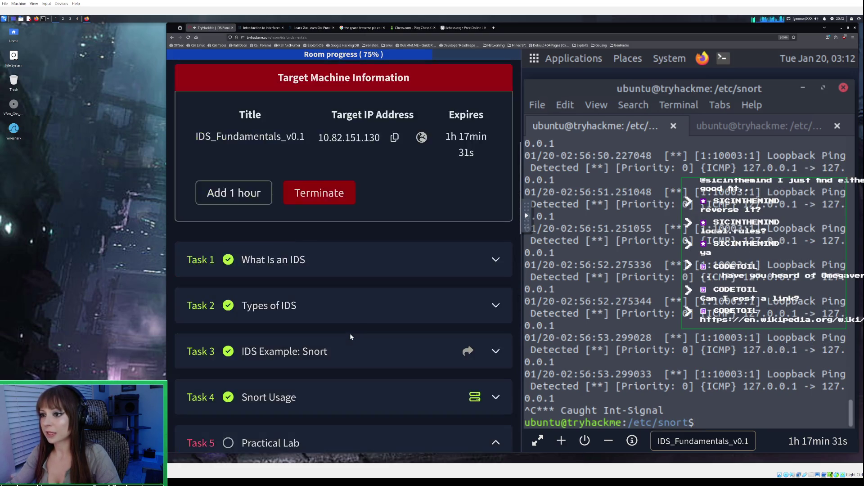
scroll(351, 336, down, 3)
click(325, 239)
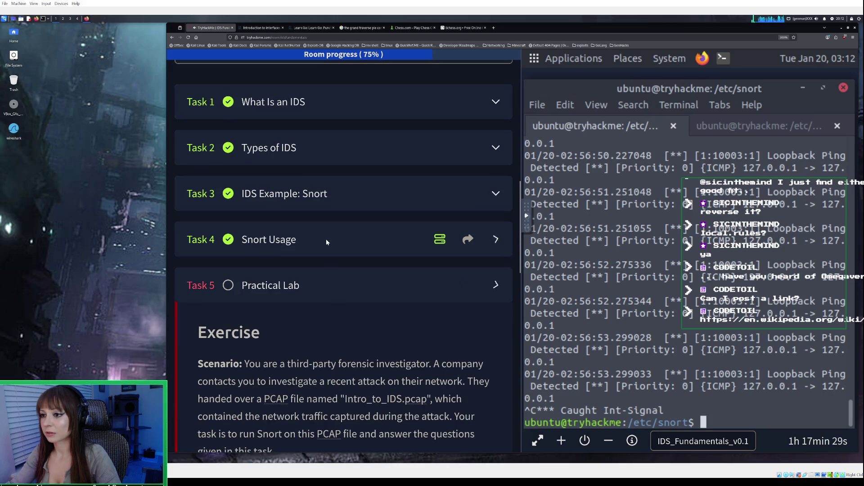
scroll(326, 239, down, 15)
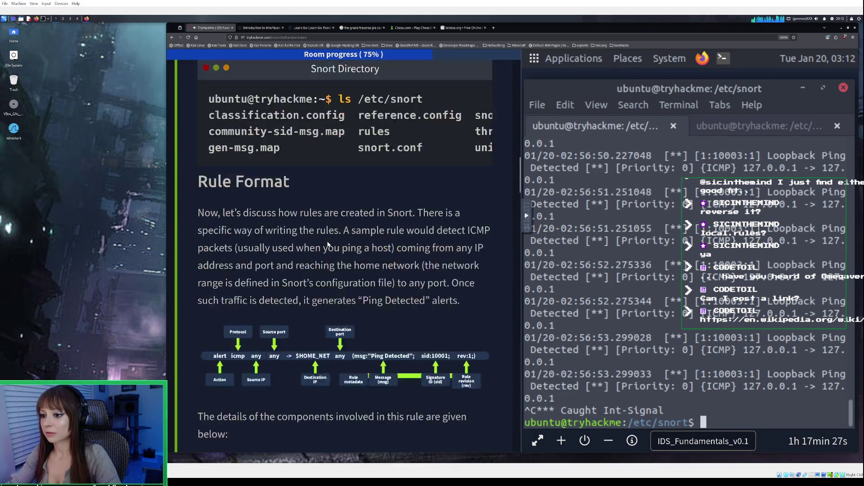
scroll(327, 244, down, 15)
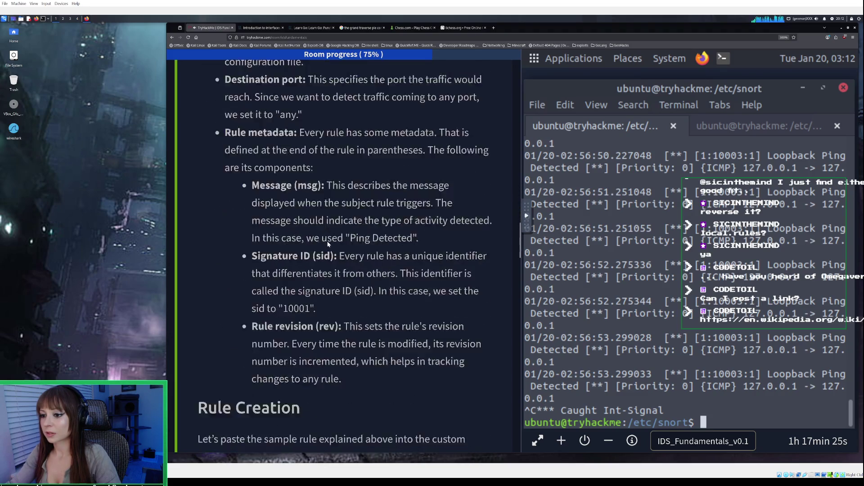
scroll(328, 244, down, 8)
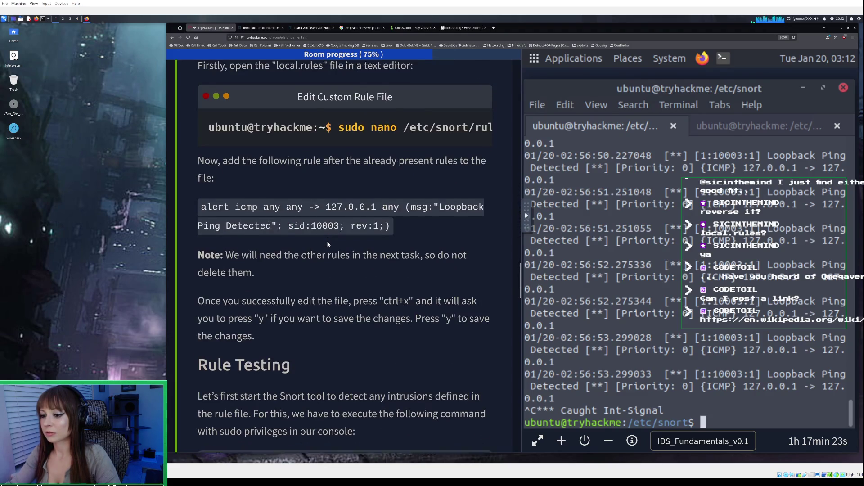
scroll(328, 244, down, 11)
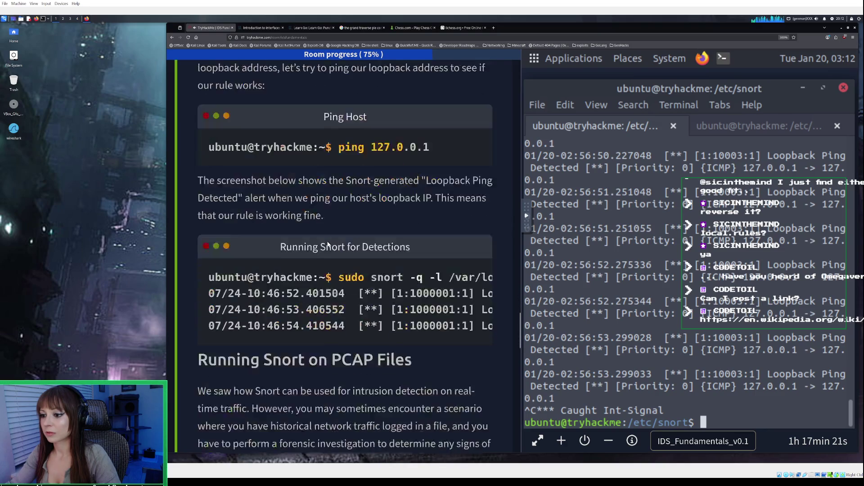
scroll(327, 243, down, 15)
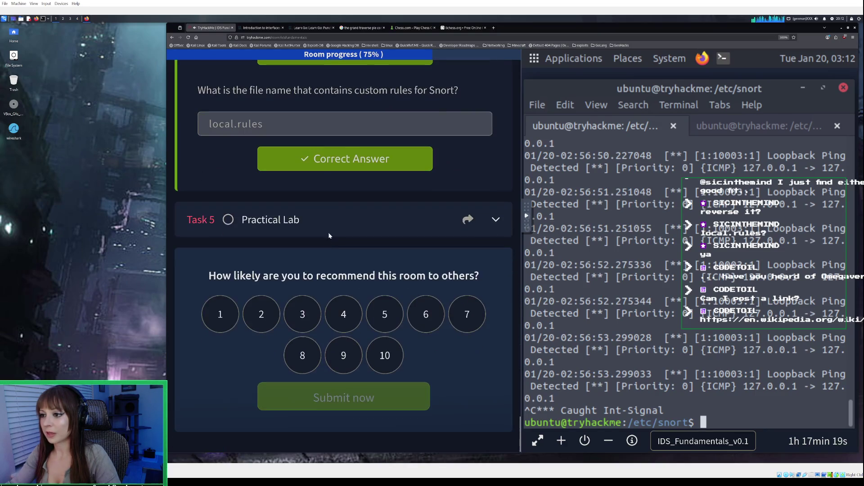
Expand Task 5 Practical Lab and bring its SSH question into view.
click(325, 221)
scroll(326, 231, down, 9)
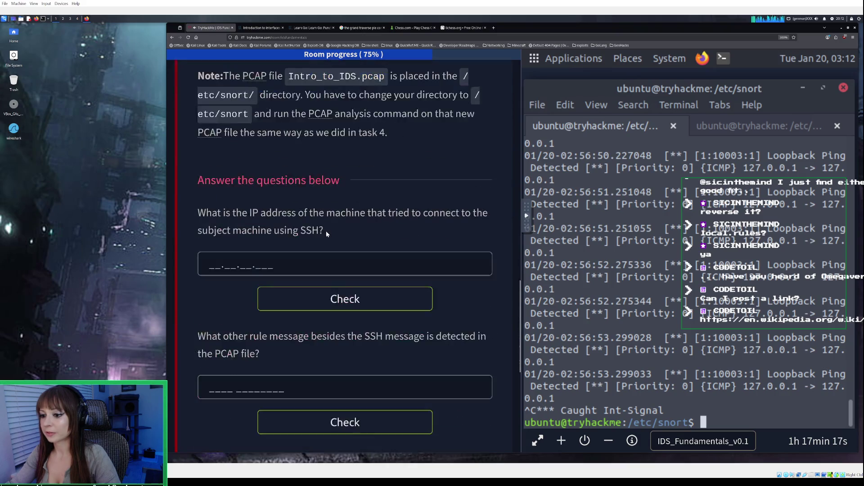
scroll(326, 231, up, 2)
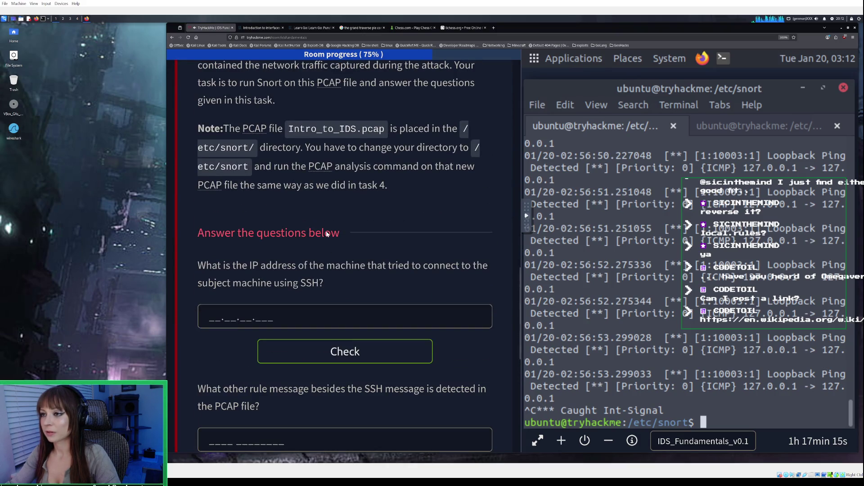
scroll(327, 233, up, 1)
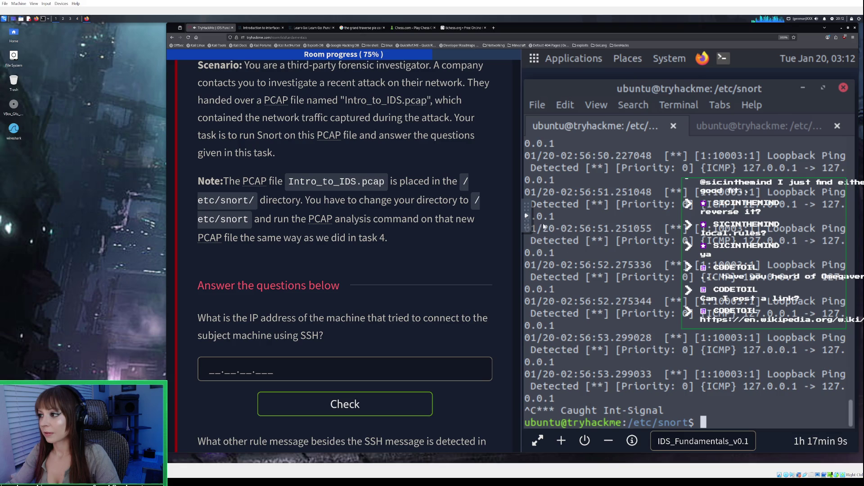
Show the VM clipboard's saved snort command, then switch to the IDS notes with Alt+Tab.
click(526, 216)
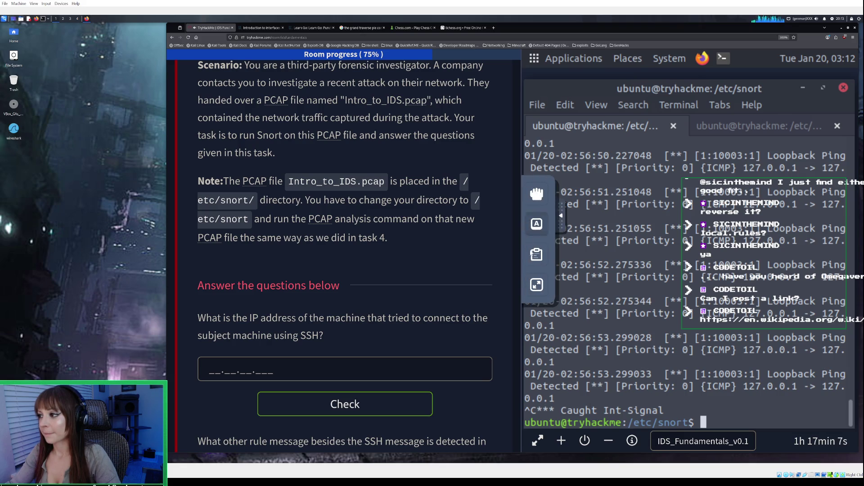
click(535, 256)
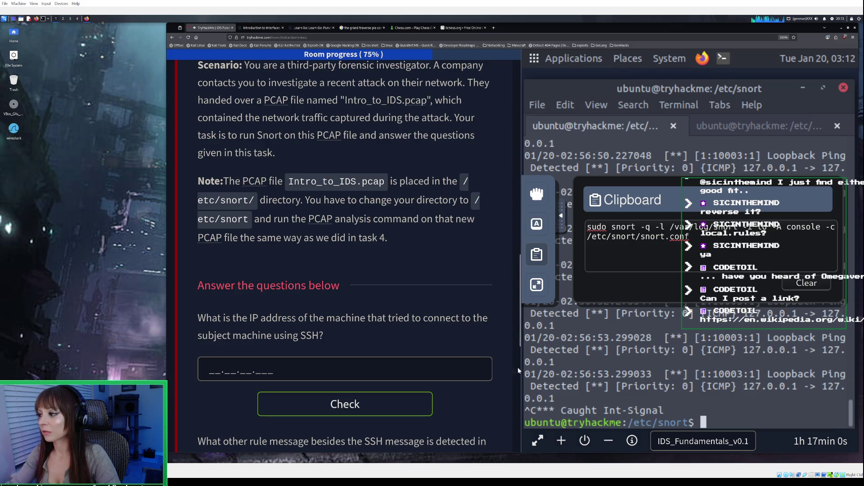
key(alt+Tab)
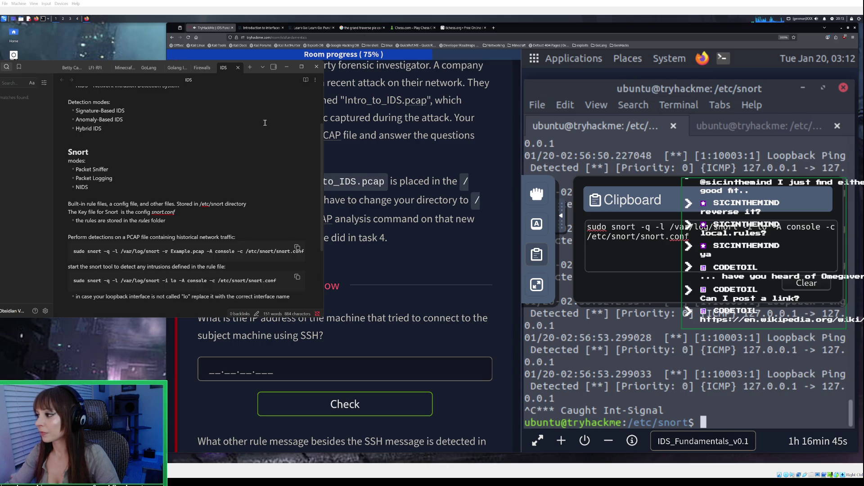
Minimize the notes and scroll Task 4 Snort Usage down to the Running Snort on PCAP command.
click(290, 70)
scroll(346, 273, up, 10)
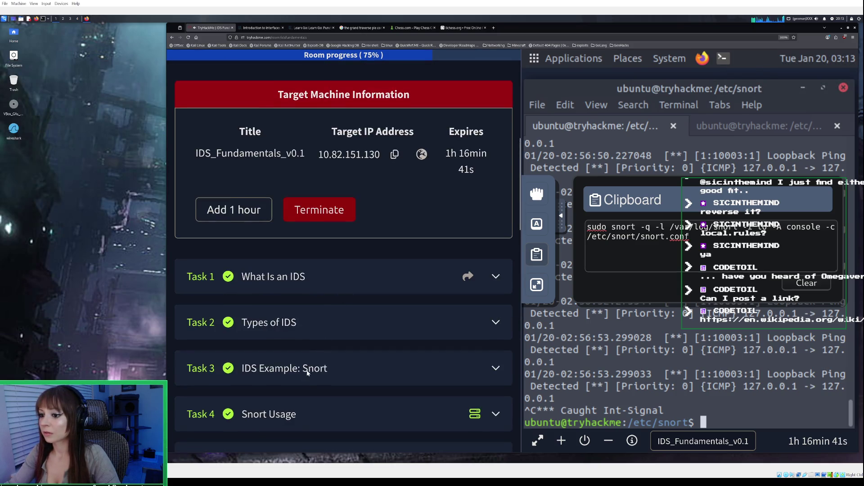
click(301, 412)
scroll(317, 391, down, 15)
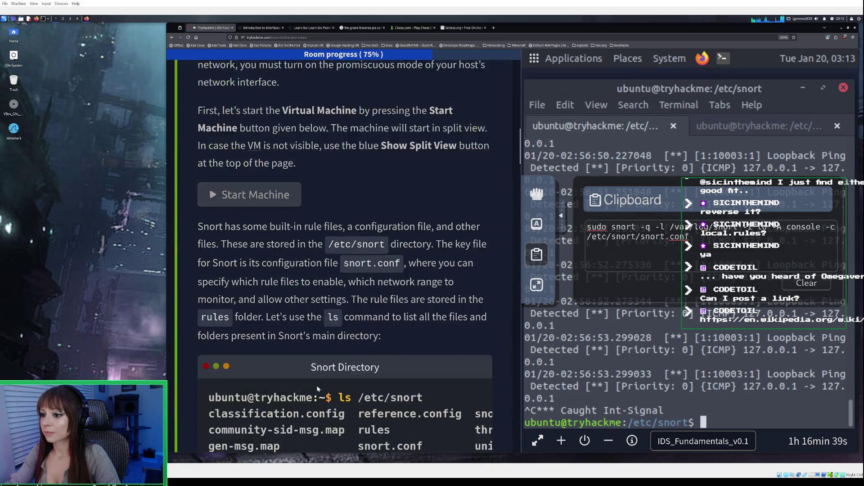
scroll(318, 387, down, 15)
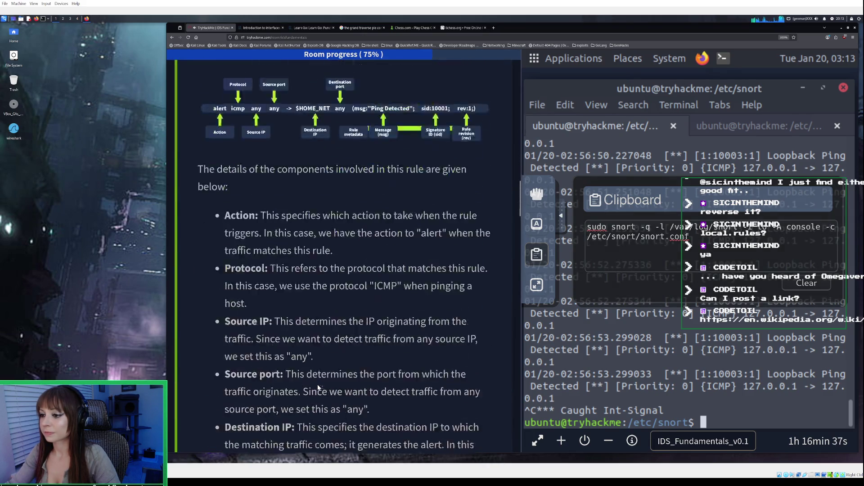
scroll(318, 387, down, 8)
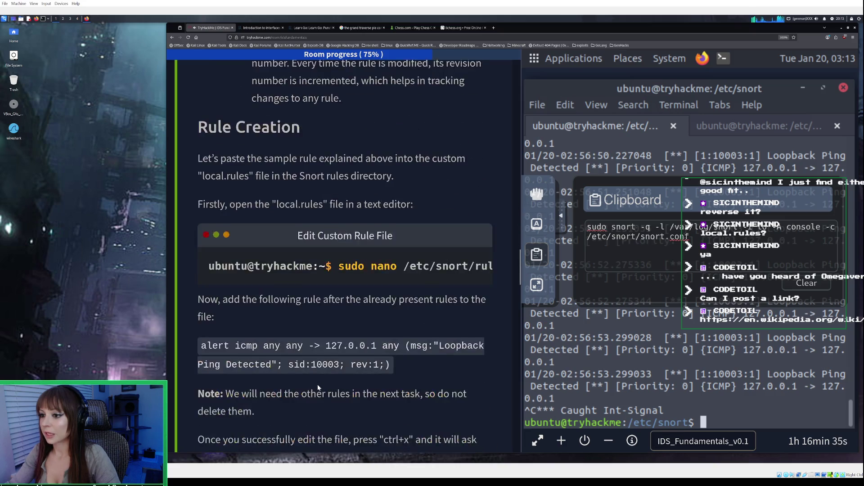
scroll(318, 387, down, 15)
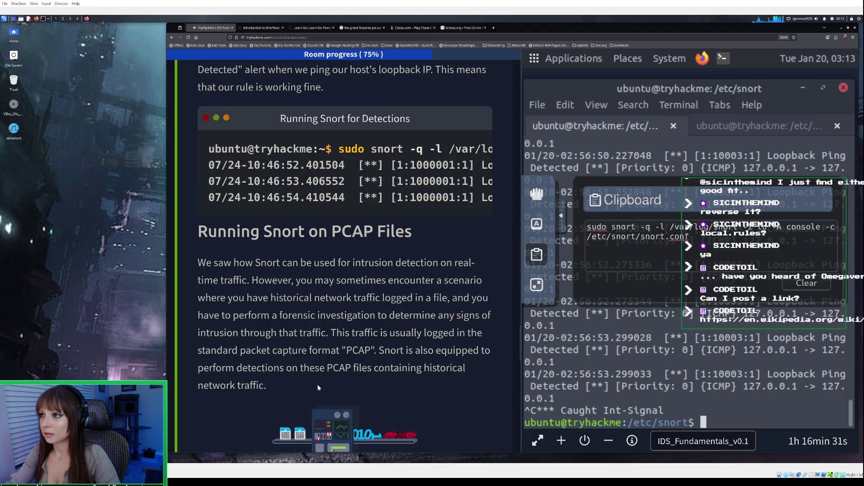
scroll(318, 384, down, 10)
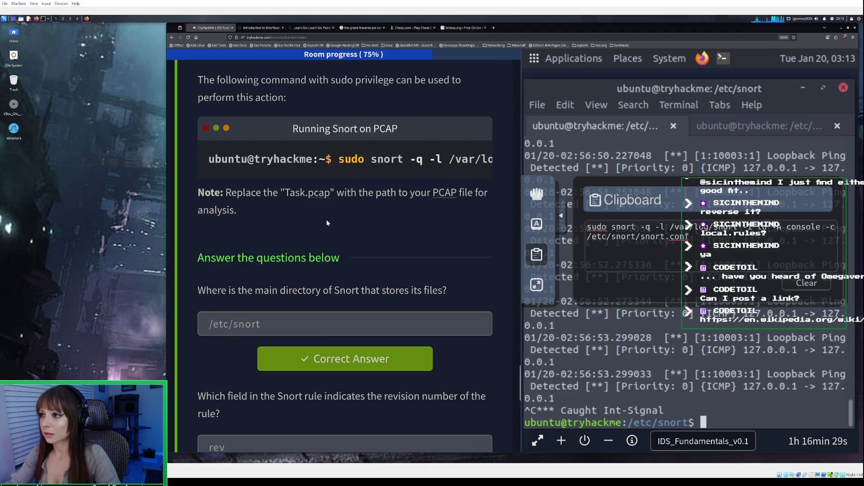
Copy the Task.pcap snort command and paste it over the old VM clipboard command.
drag(339, 161, 506, 162)
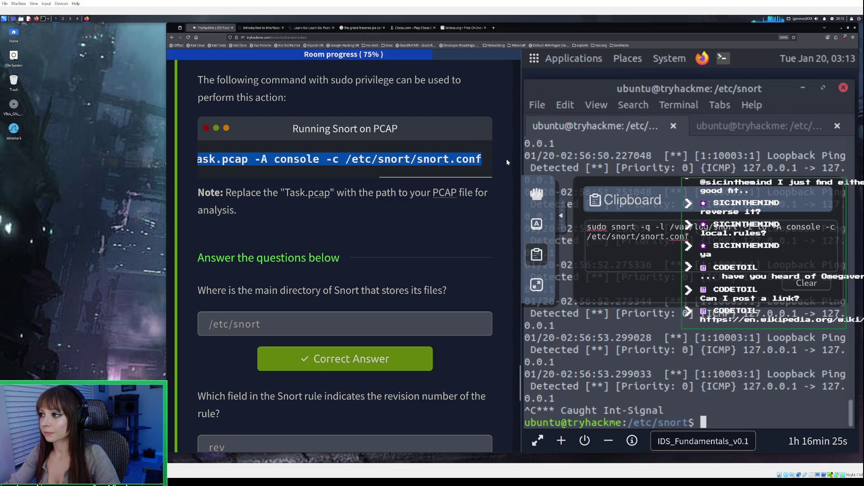
right_click(460, 159)
click(470, 164)
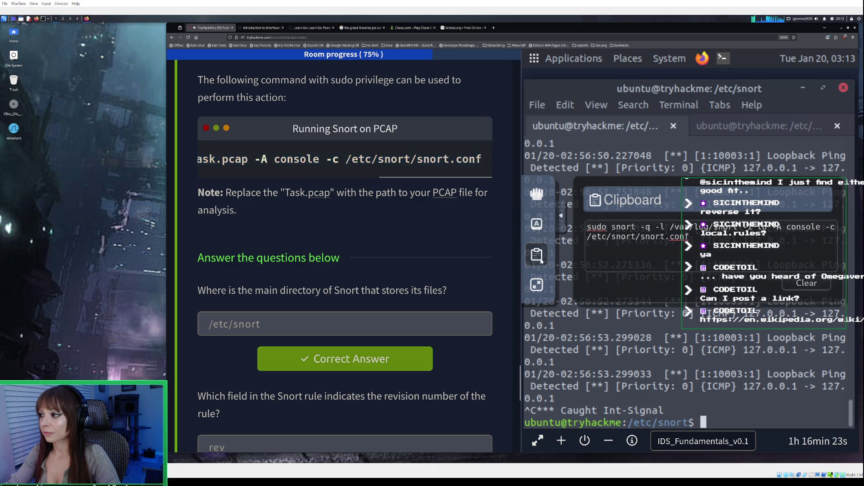
drag(689, 237, 579, 224)
key(ctrl+v)
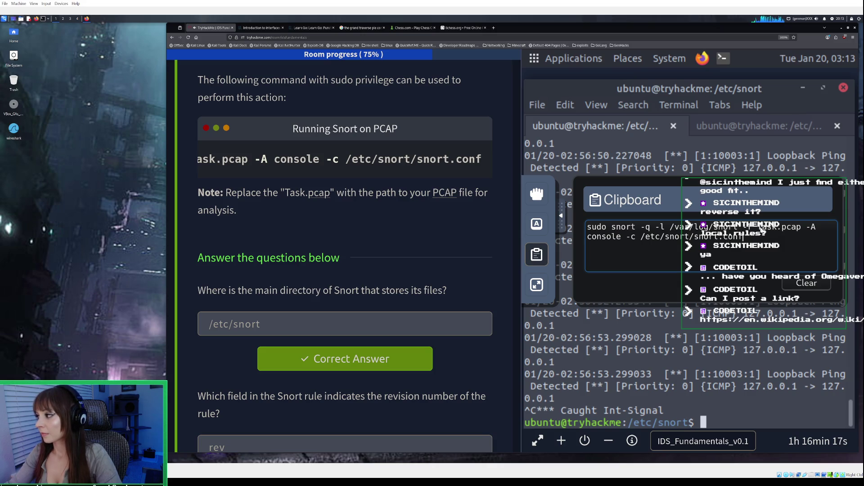
scroll(459, 263, down, 2)
scroll(458, 263, down, 10)
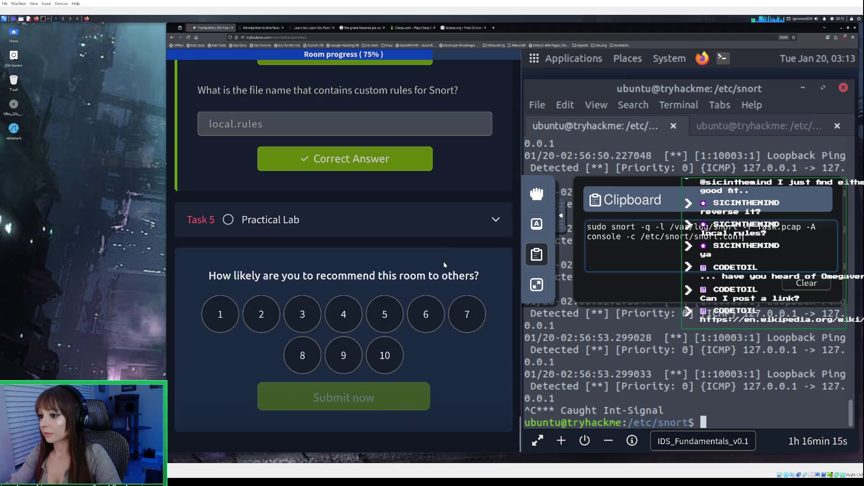
Open the Task 5 questions and edit the clipboard command's pcap file to Intro_to_IDS.pcap.
click(399, 209)
scroll(412, 244, down, 5)
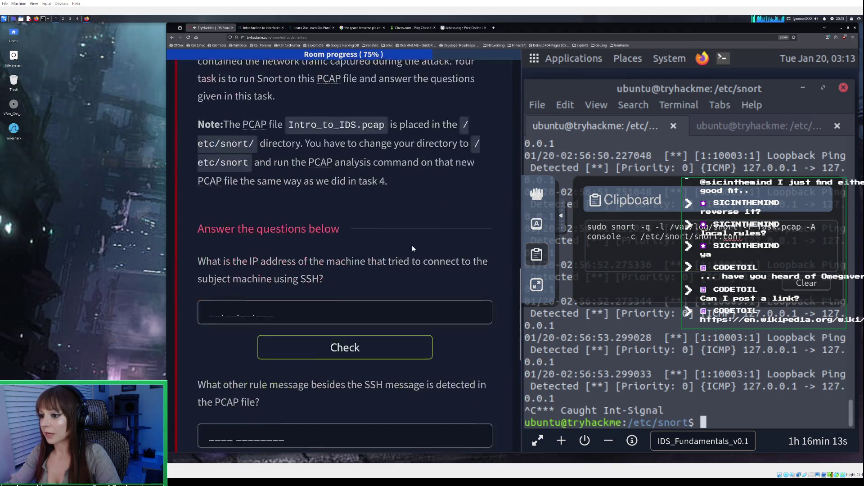
scroll(412, 245, up, 1)
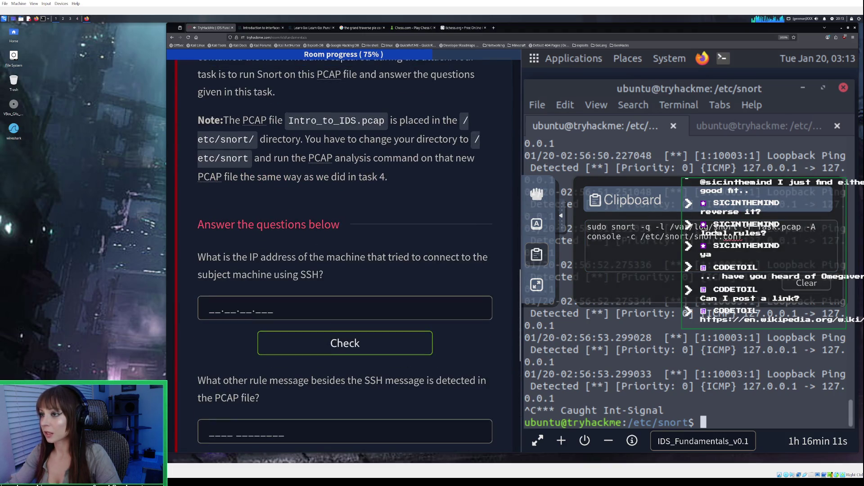
click(775, 230)
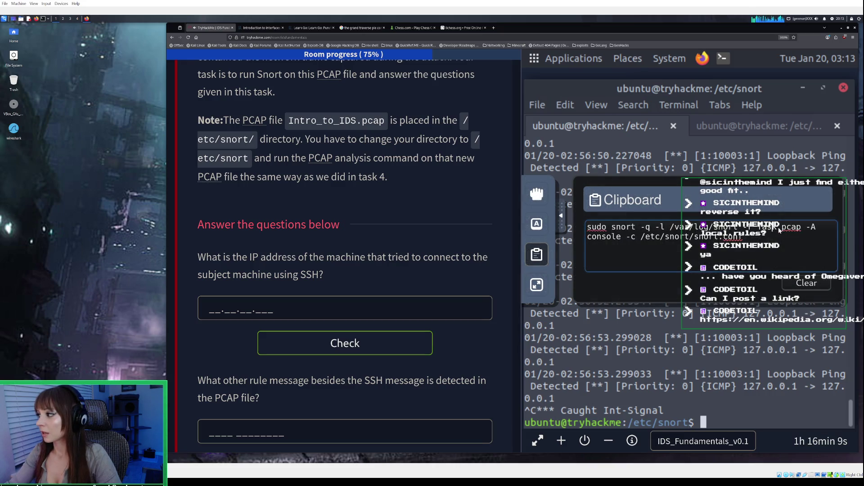
key(BackSpace)
key(BackSpace)
key(BackSpace)
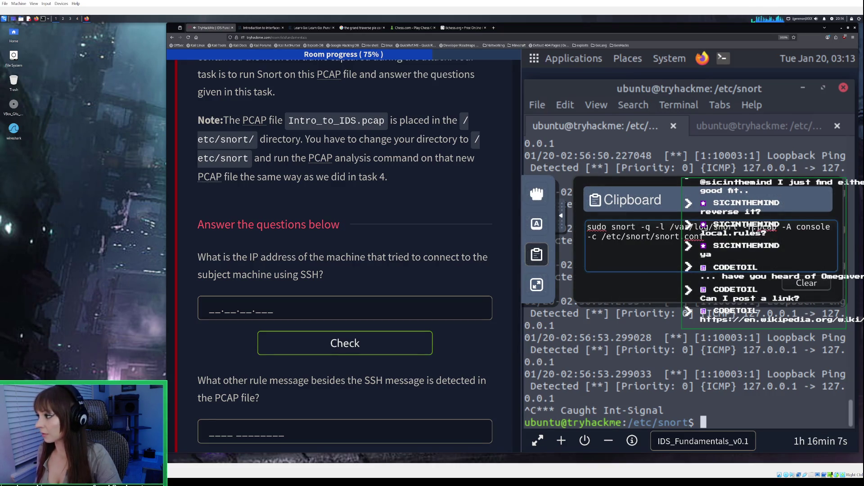
text(Intro)
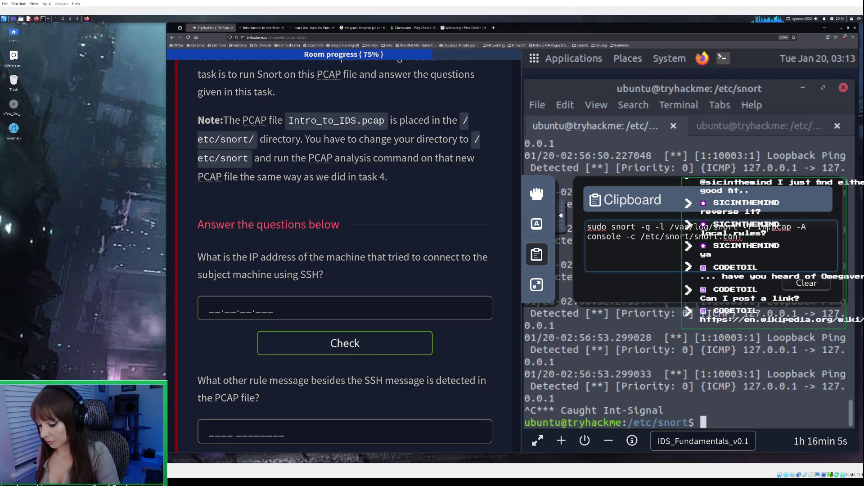
text(_t)
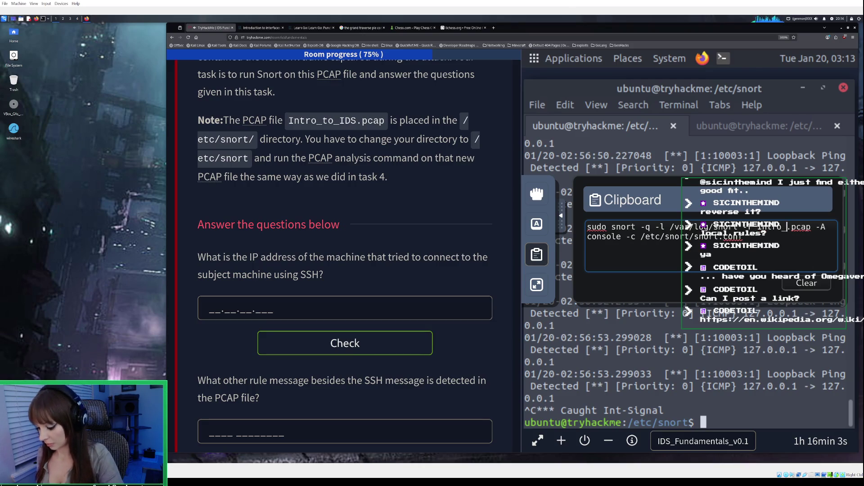
text(o_IDS)
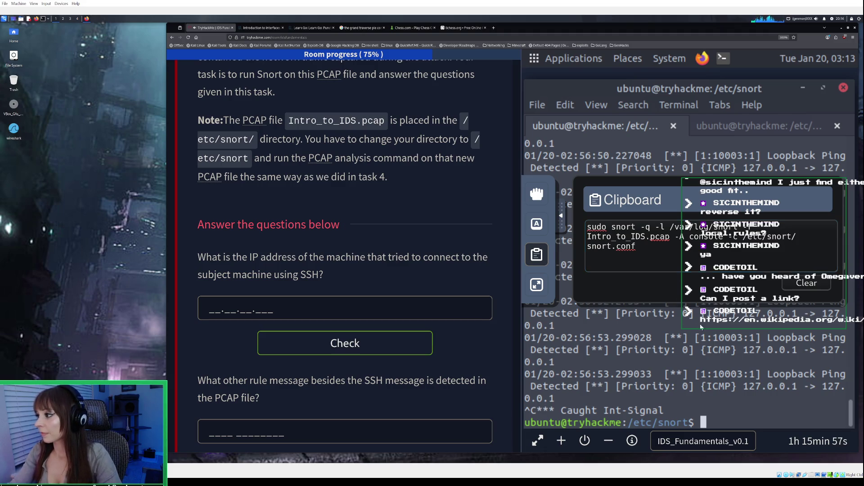
click(561, 225)
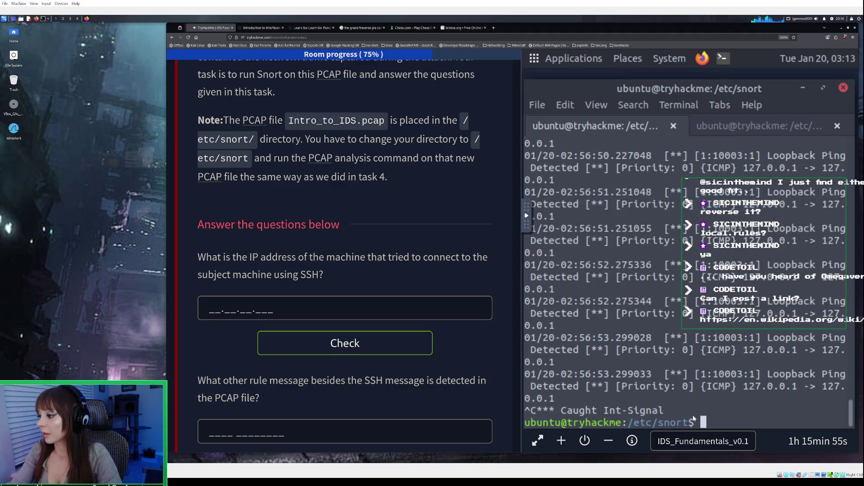
Paste the Intro_to_IDS.pcap snort command into the terminal and run it.
right_click(706, 424)
click(735, 371)
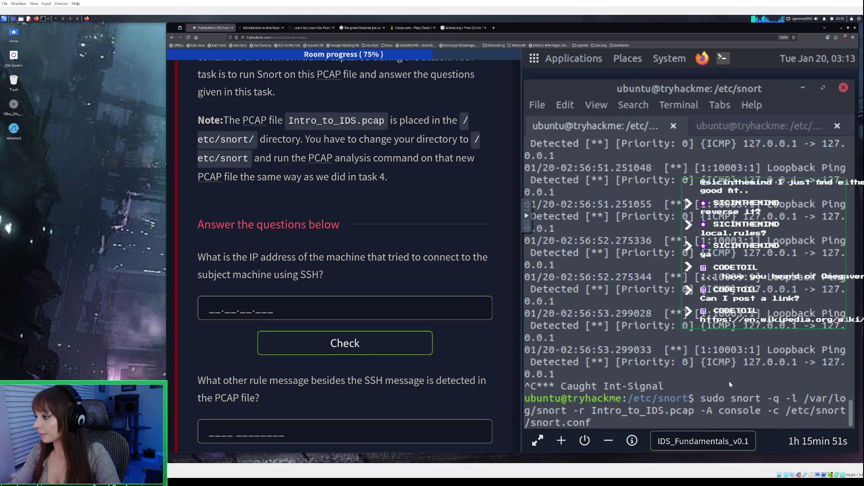
key(Return)
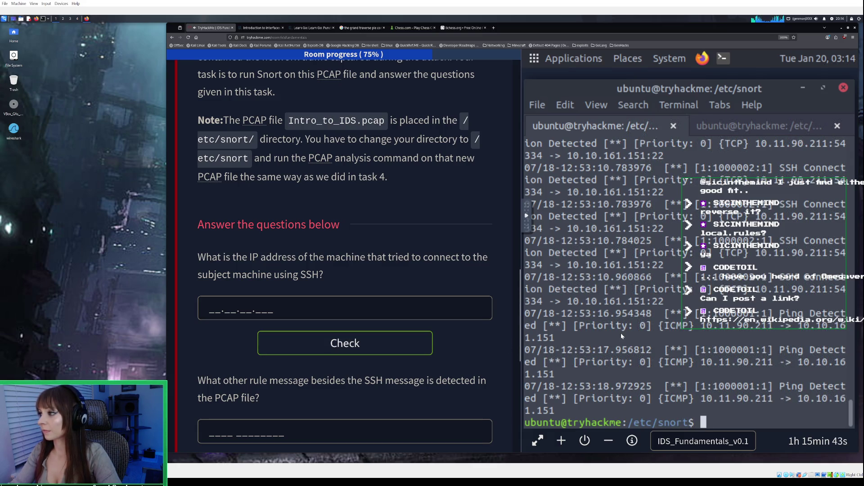
Scroll back through the SSH Connection and Ping Detected alerts, and open a new browser tab.
scroll(622, 336, up, 2)
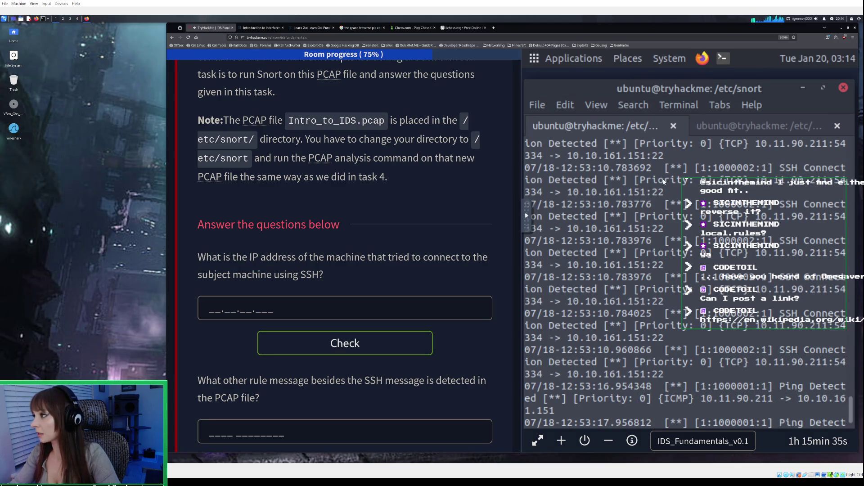
scroll(655, 243, up, 2)
scroll(656, 243, up, 5)
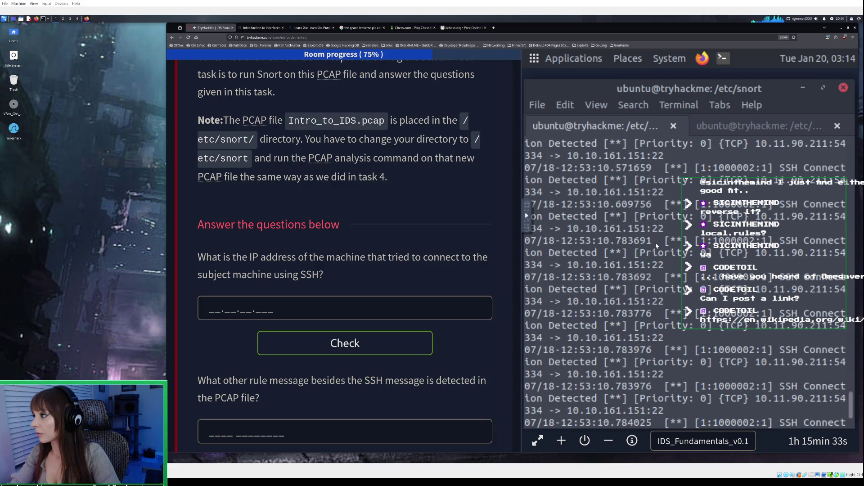
scroll(656, 243, up, 5)
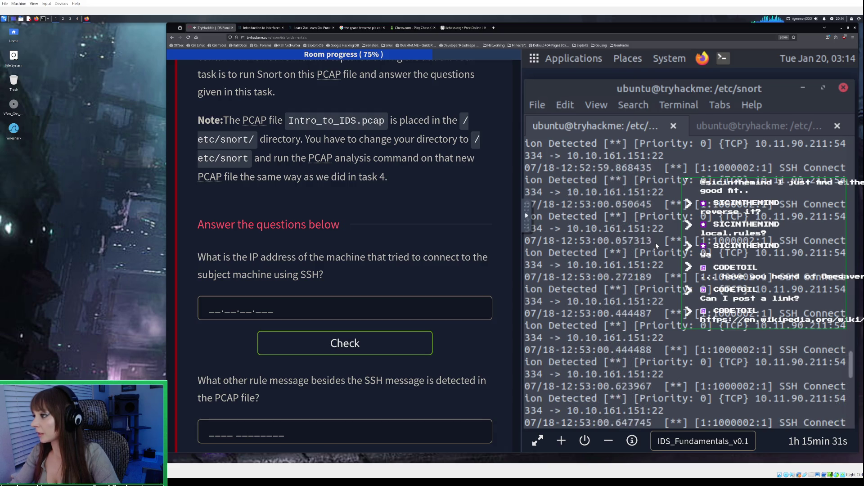
scroll(655, 242, up, 10)
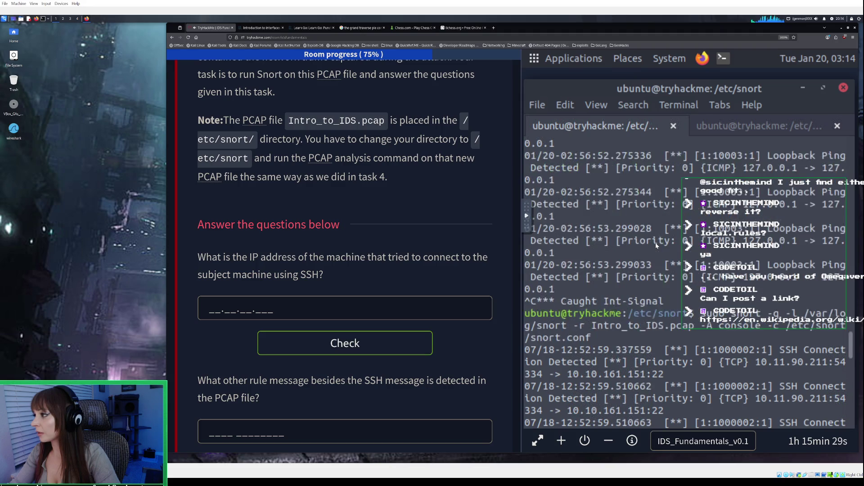
scroll(656, 245, up, 3)
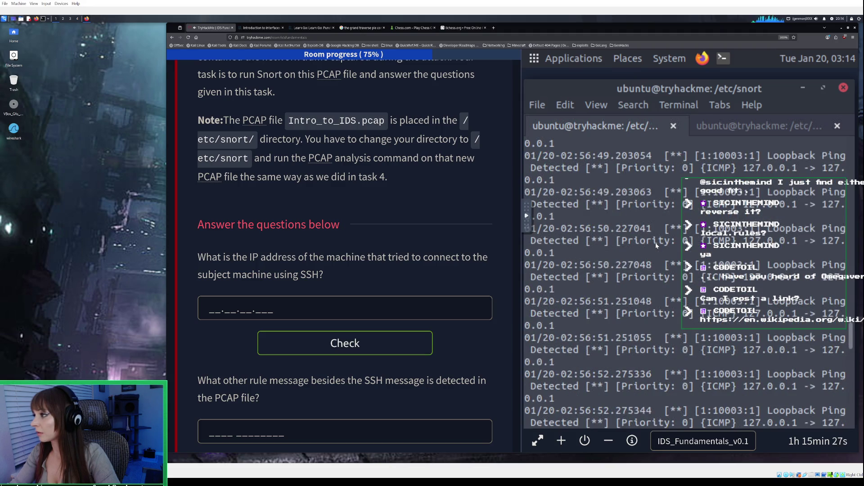
scroll(656, 245, up, 2)
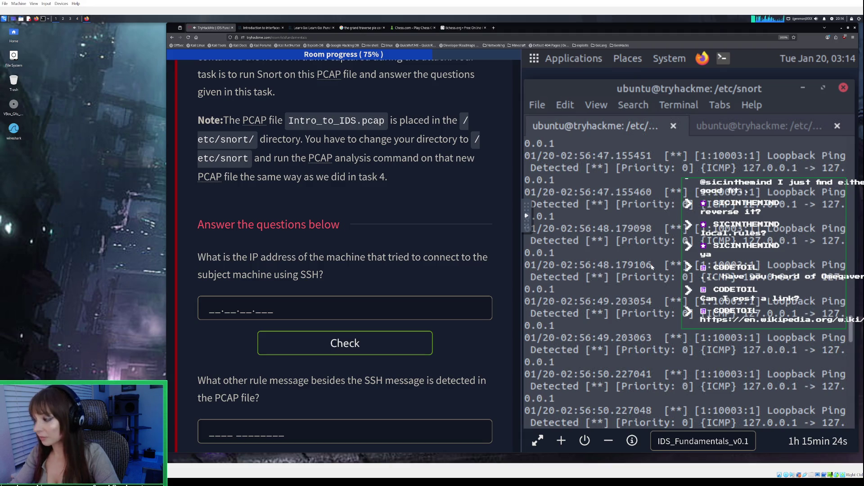
scroll(652, 266, up, 3)
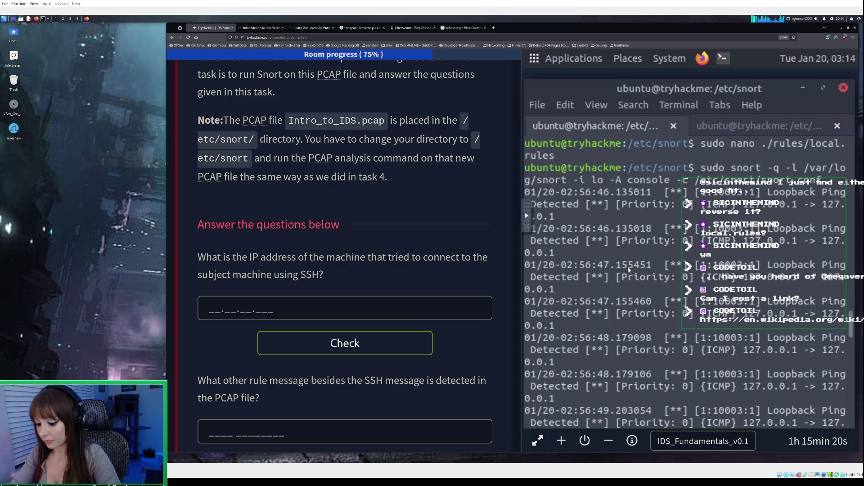
click(496, 28)
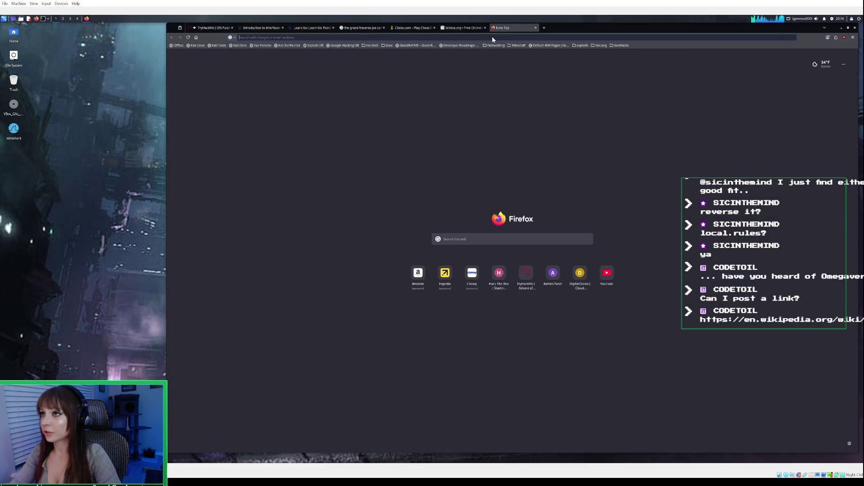
text(omergavers)
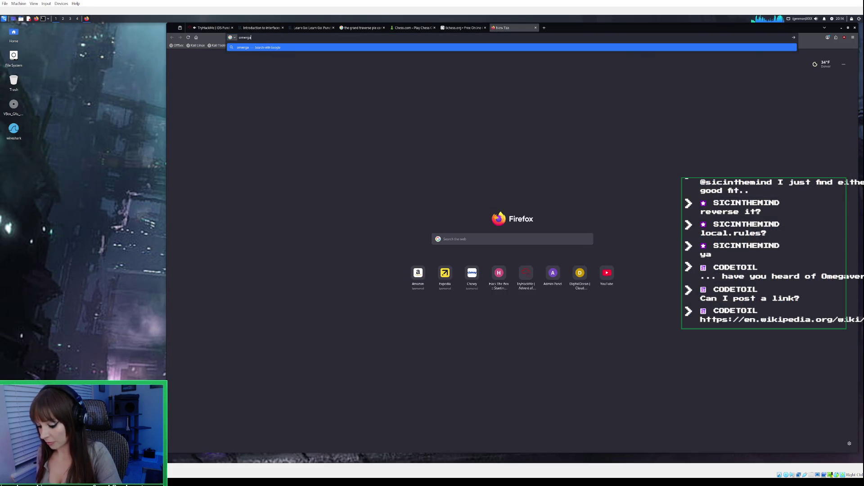
text(e)
key(Return)
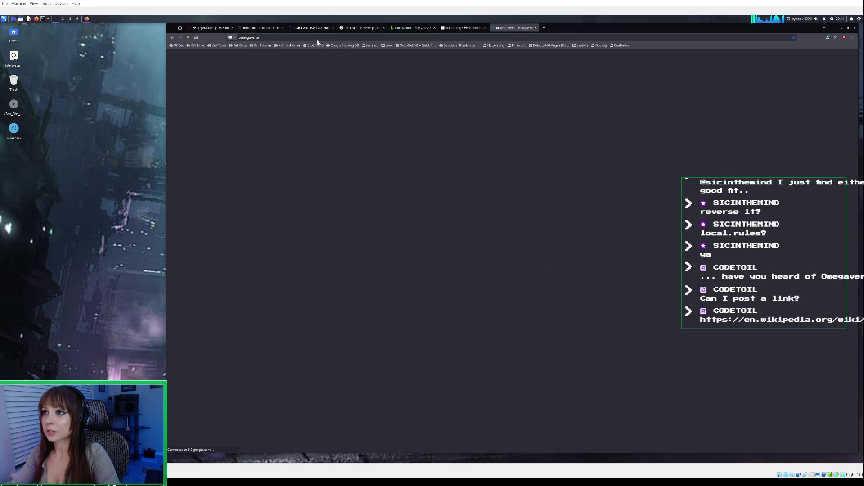
click(254, 39)
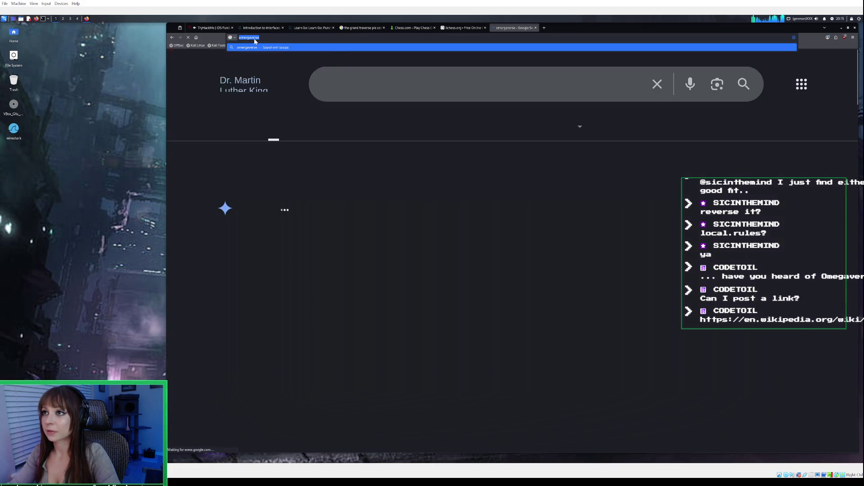
click(358, 172)
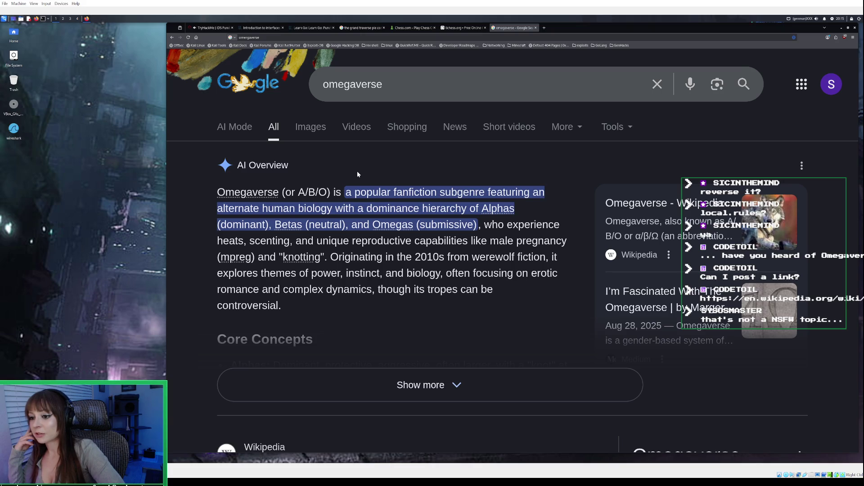
click(314, 385)
scroll(313, 385, down, 2)
scroll(314, 386, down, 2)
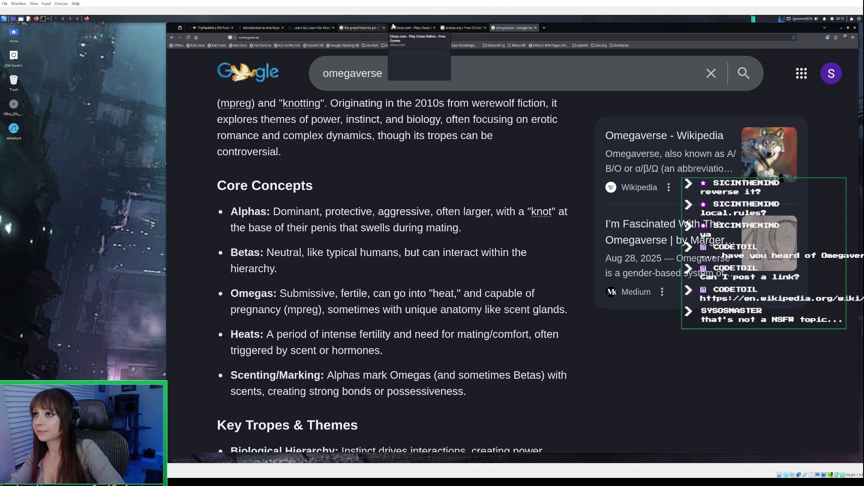
click(536, 28)
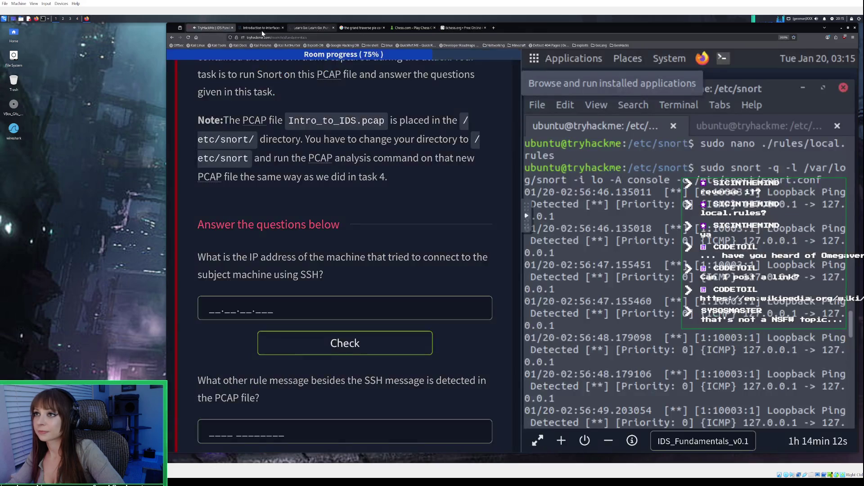